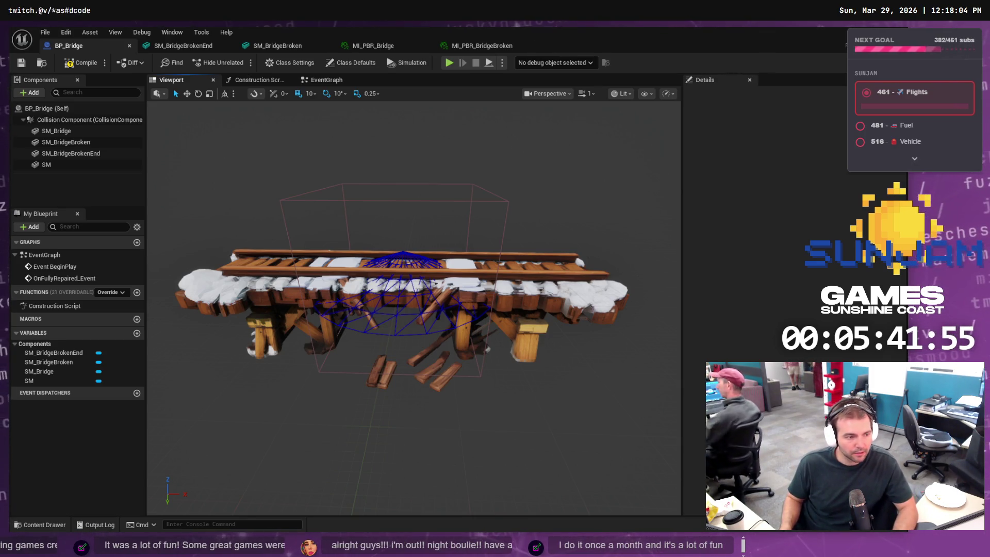
End the UnrealEditor process in Task Manager, then close Task Manager
key("ctrl+shift+Escape")
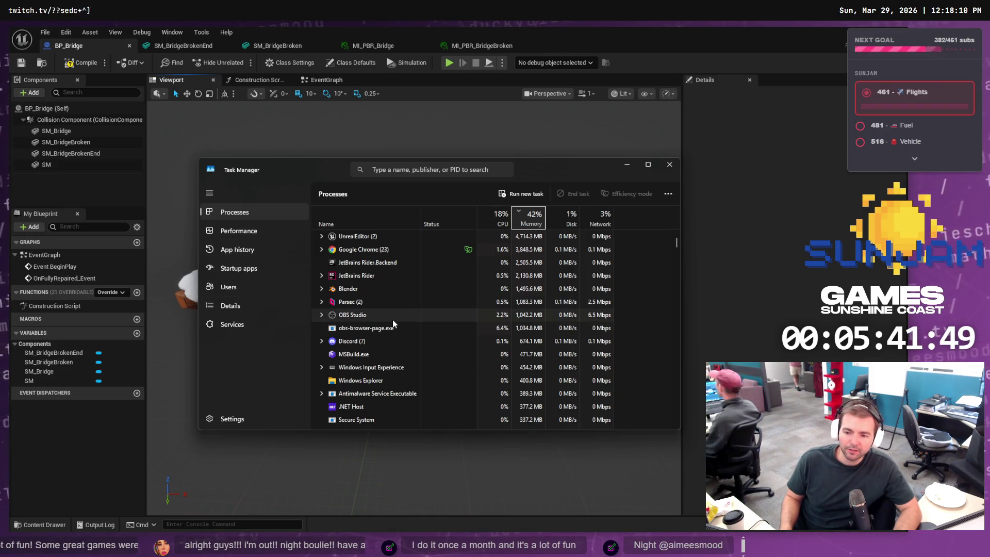
left_click(363, 236)
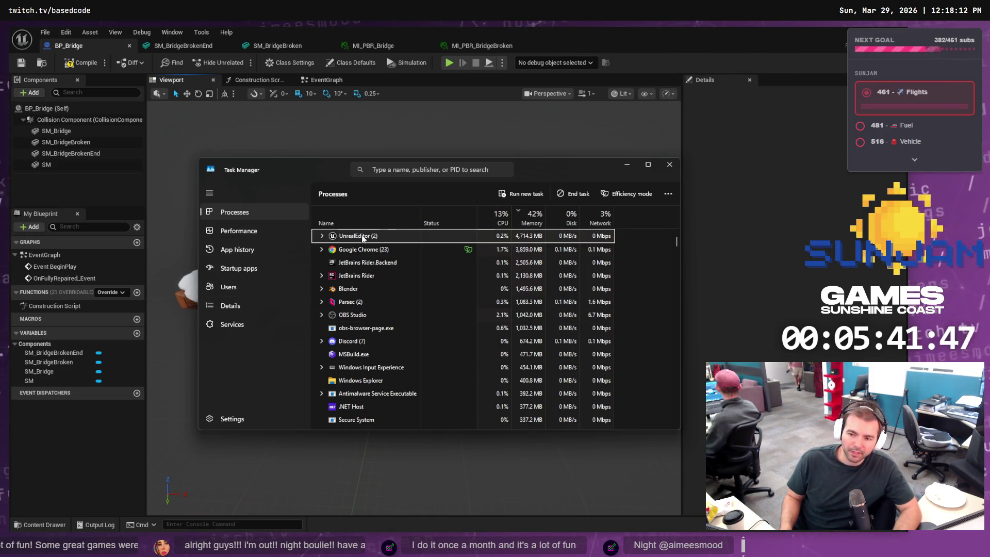
right_click(335, 237)
left_click(362, 266)
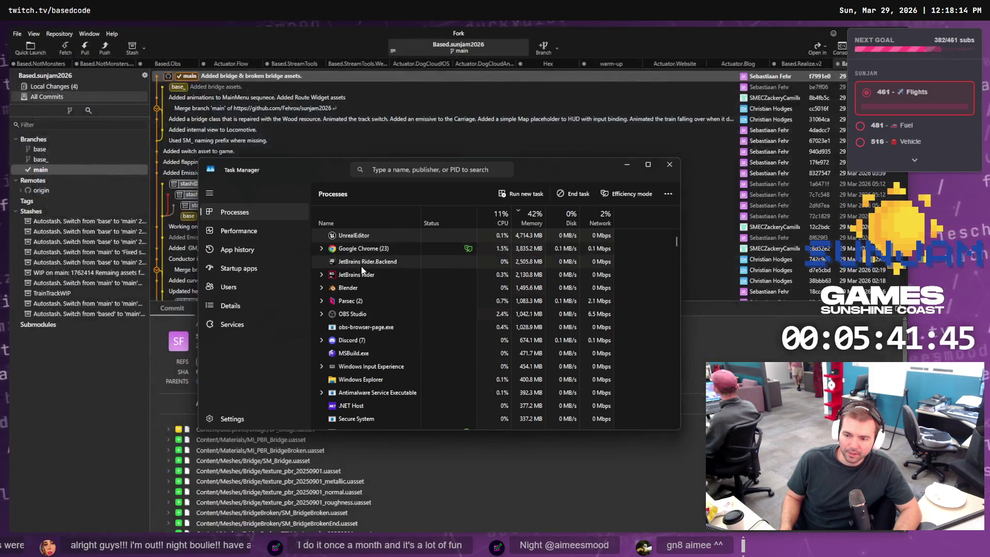
left_click(669, 165)
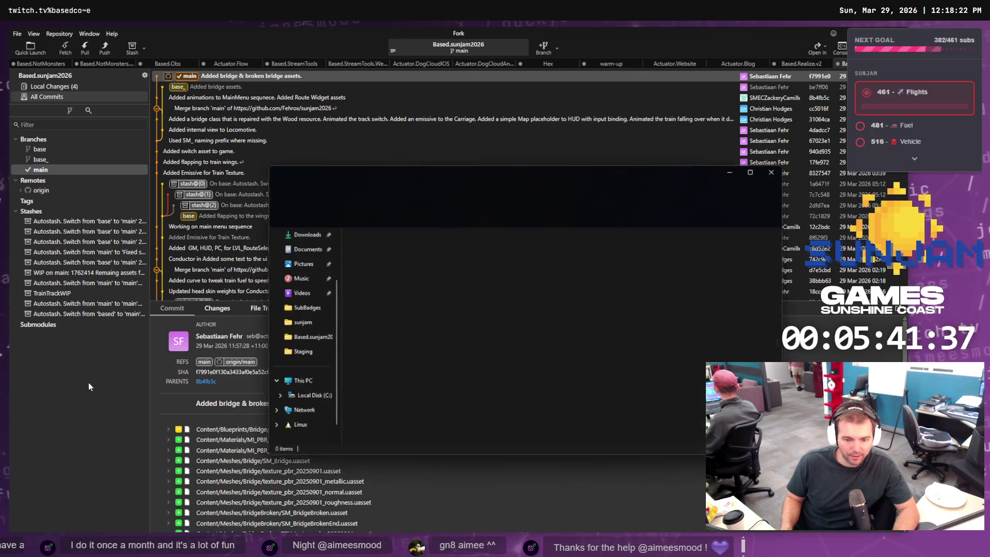
key("super+e")
left_click(421, 413)
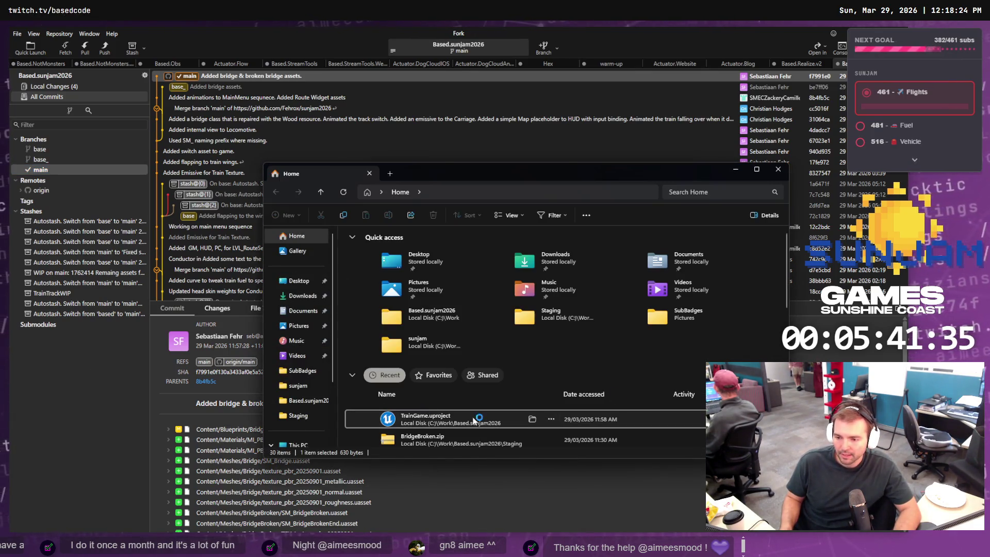
left_click(780, 170)
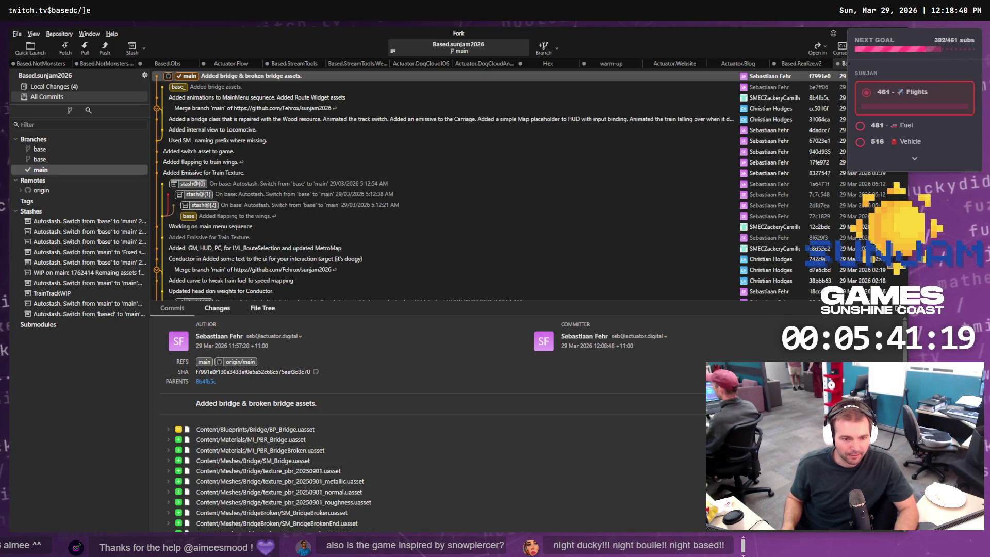
Switch from Fork to the Firepiercer pitch board in tldraw
key("alt+Tab")
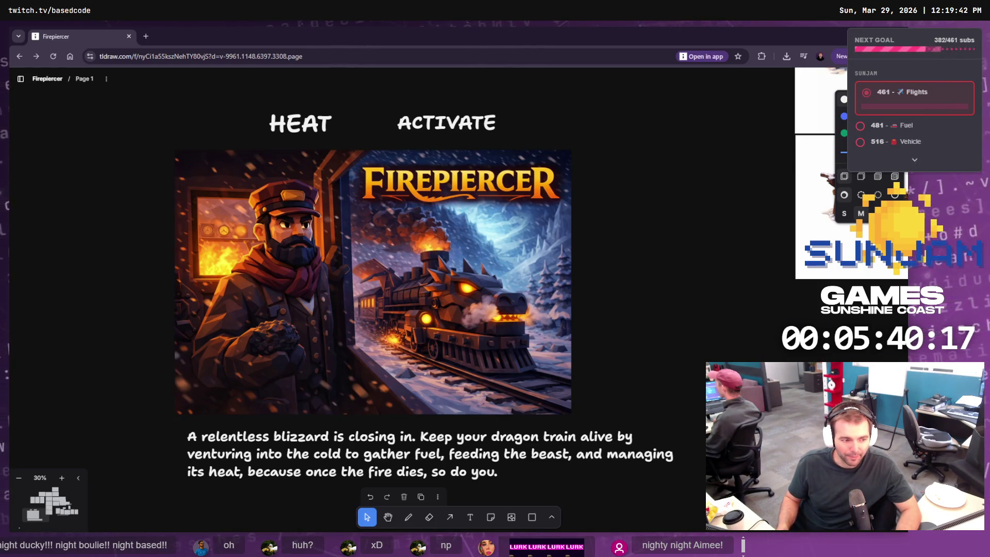
Return to the LVL_TestMap play test in Unreal Editor and stop it
key("alt+Tab")
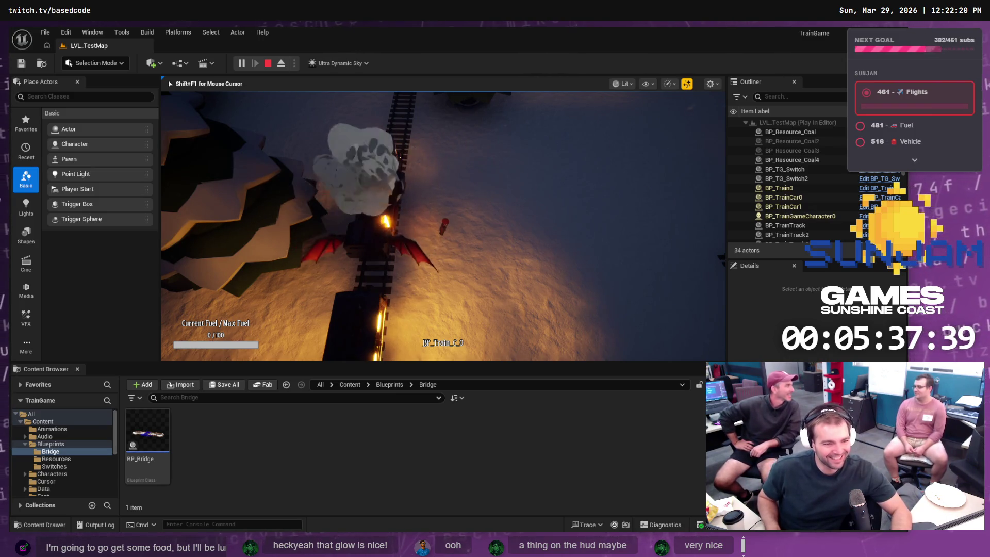
key("Escape")
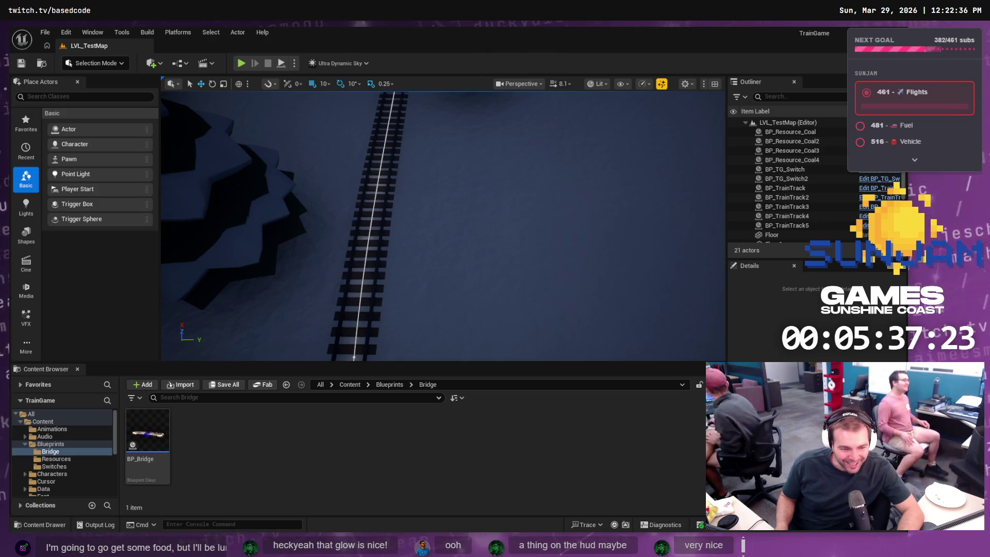
Select the Landscape actor and move the view to look along the railway tracks
left_click(394, 276)
left_click_drag(393, 277, 455, 238)
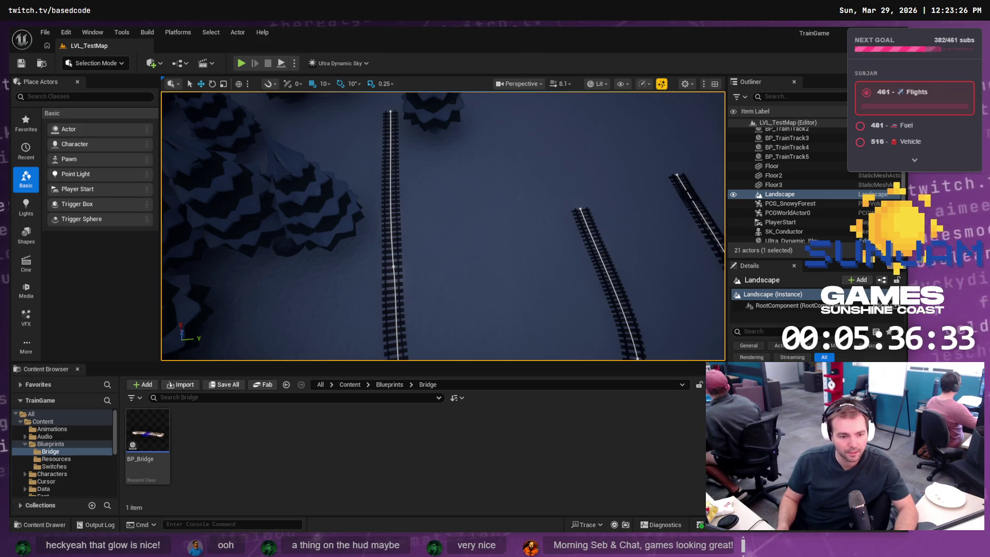
Scroll up the ChatGPT furnace art chat and start editing the earlier furnace prompt
key("alt+Tab")
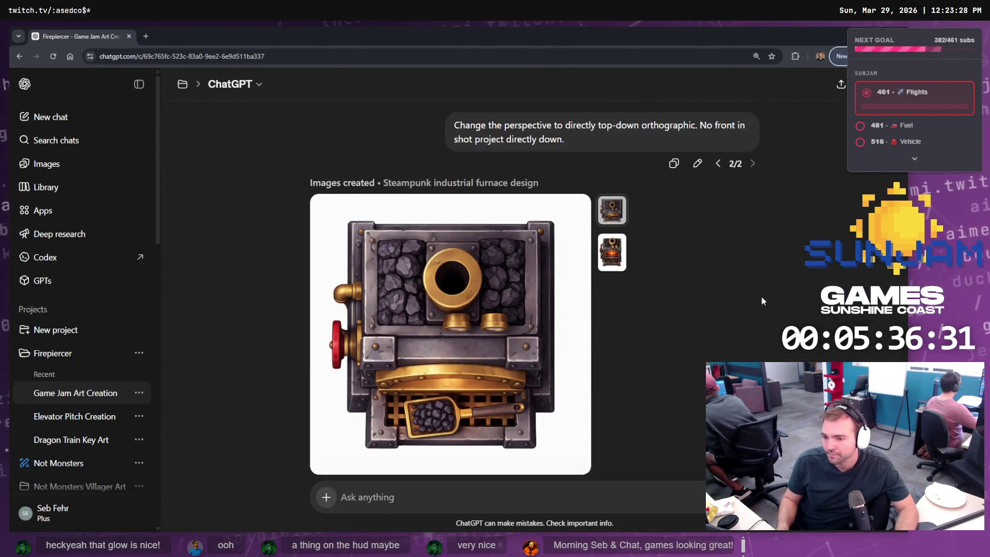
scroll(729, 261, "up", 8)
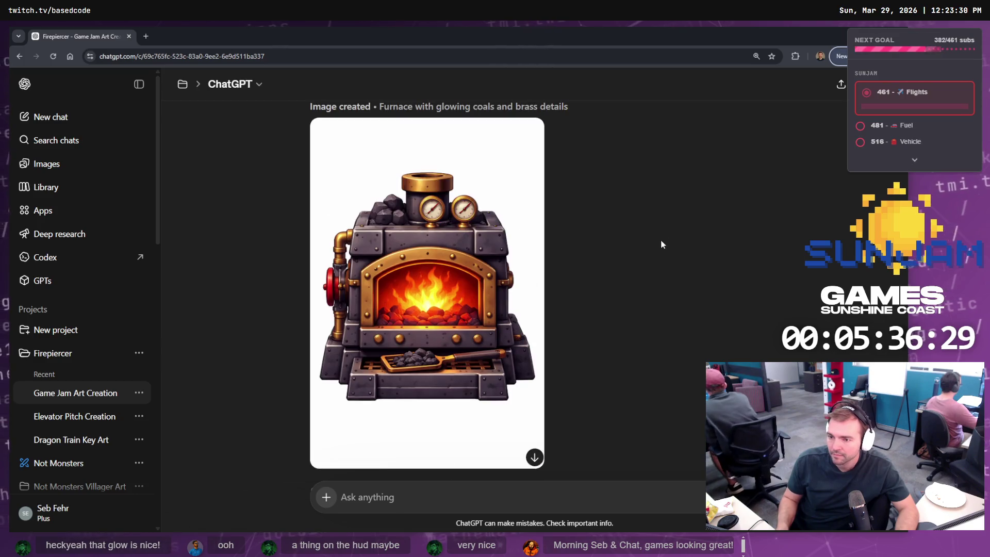
scroll(661, 239, "up", 12)
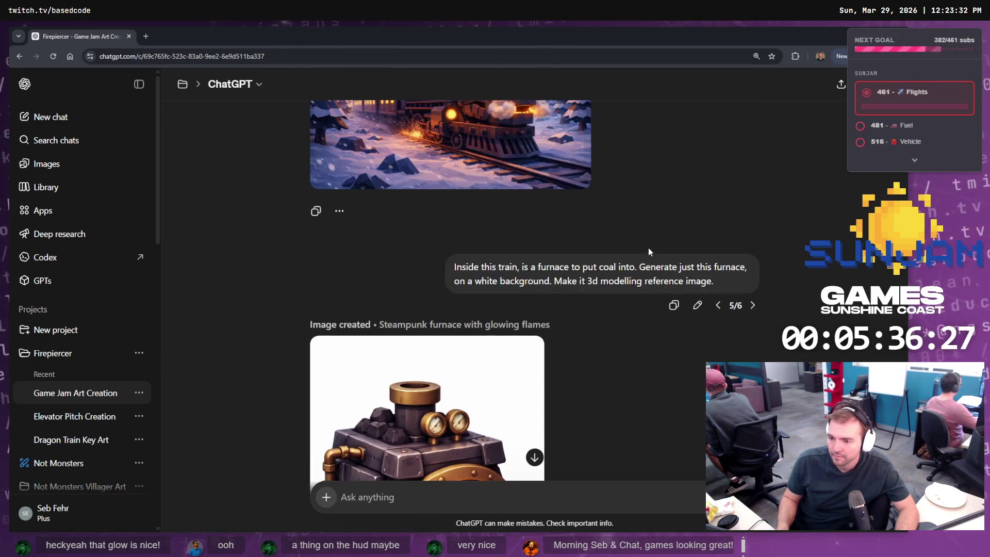
scroll(649, 250, "up", 1)
left_click(698, 351)
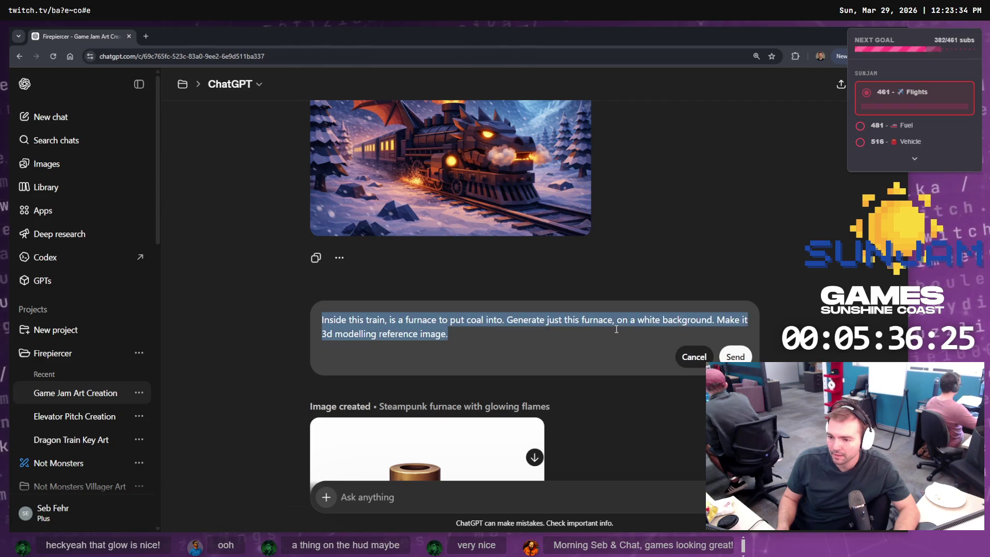
Rewrite the prompt to request a trackside lantern on a white background and submit it
type("Along the tr")
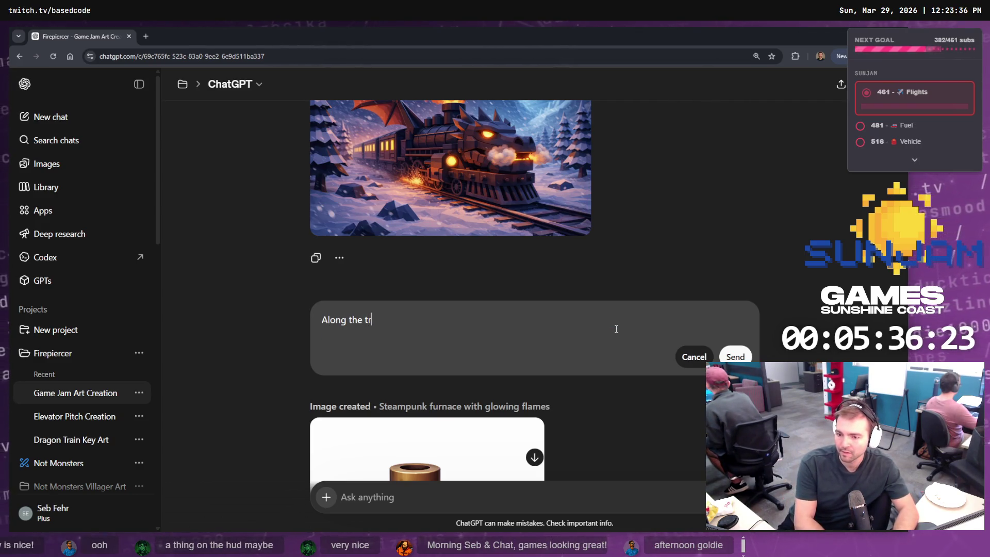
key("BackSpace")
key("BackSpace")
type("thrain tracks, there will be")
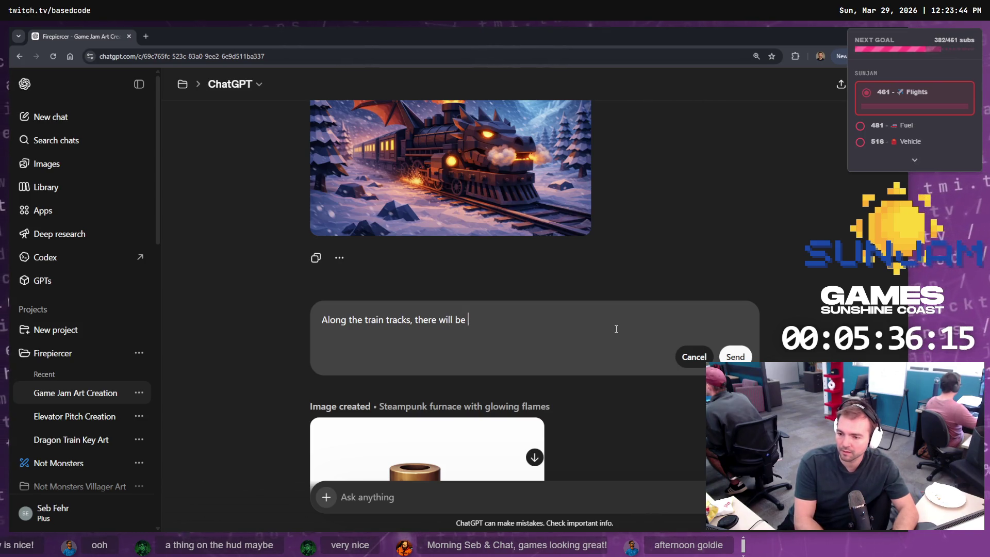
type("ns.")
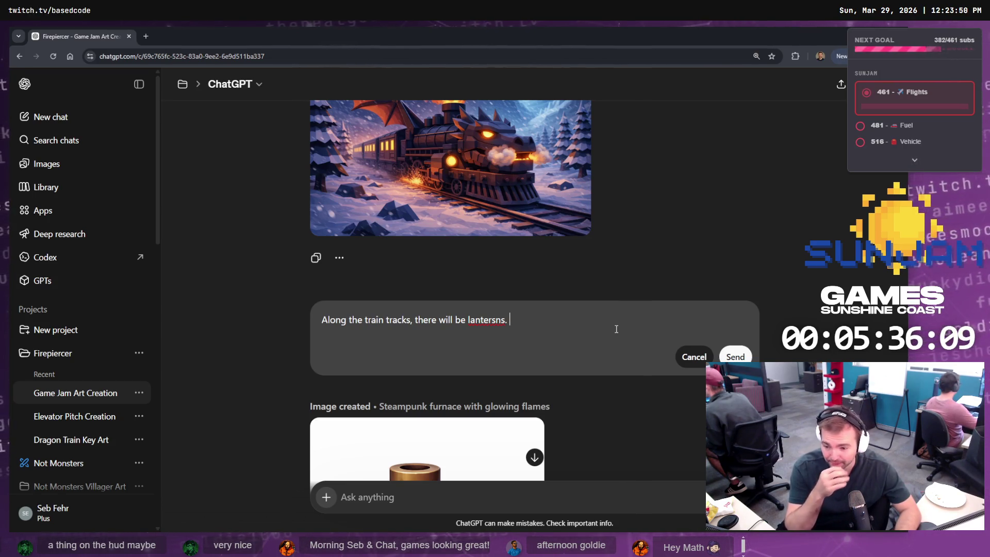
key("ctrl+shift+Left")
type("la")
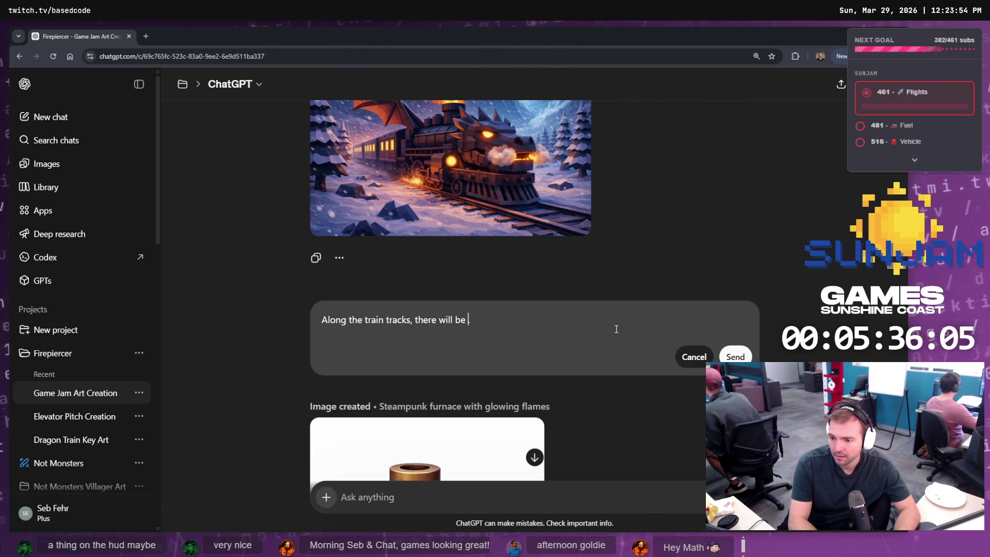
type("nterns. Lets c")
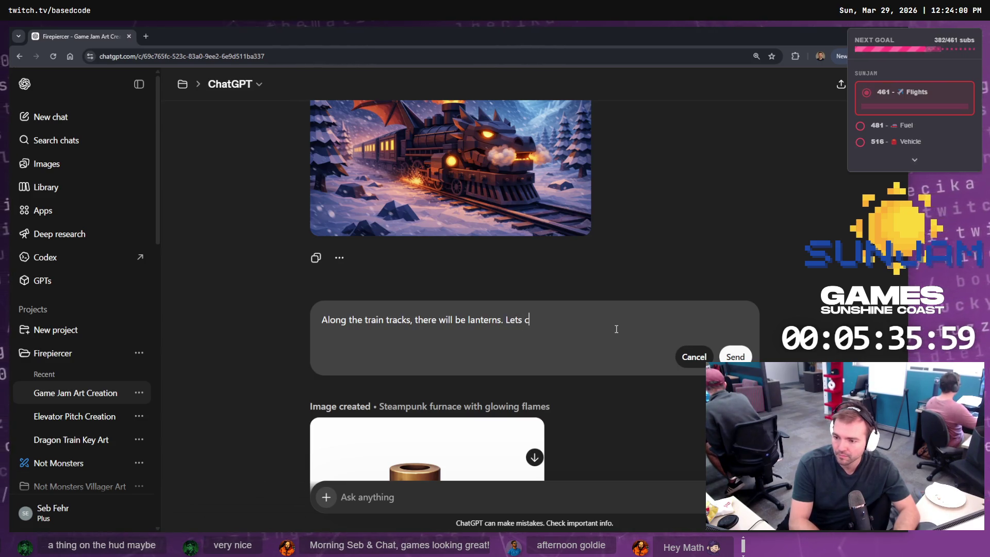
type("reate an")
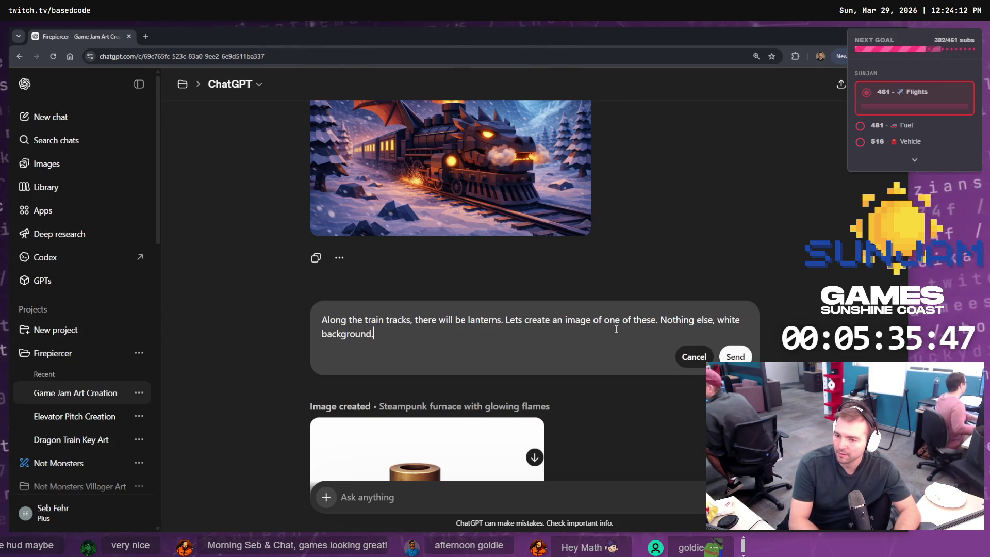
key("Return")
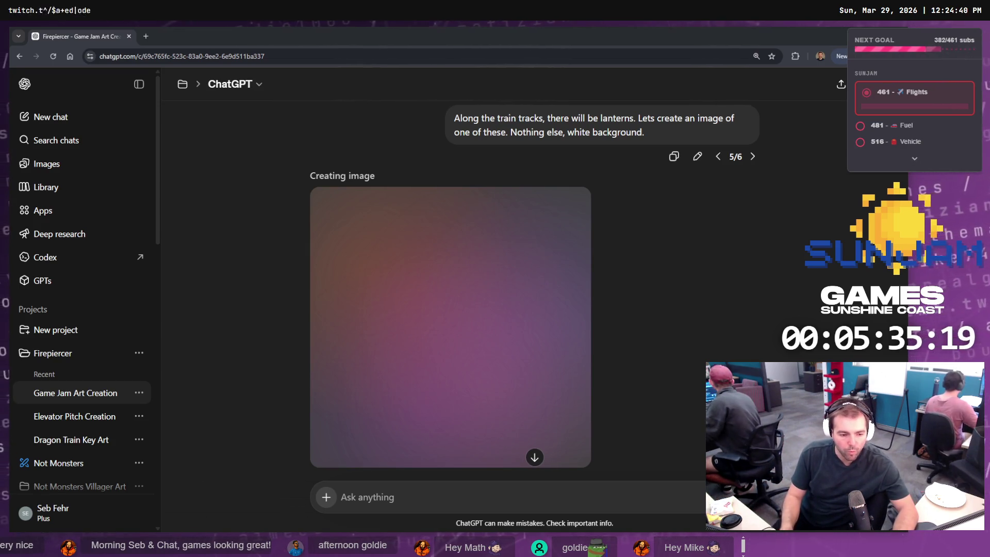
key("alt+Tab")
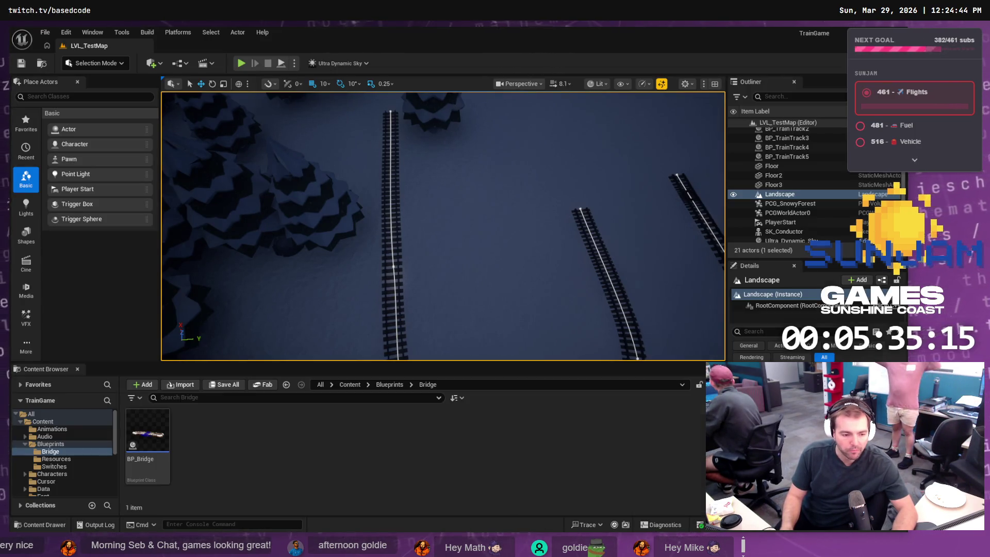
Start Play In Editor on LVL_TestMap, then check the lantern image in ChatGPT
key("alt+Tab")
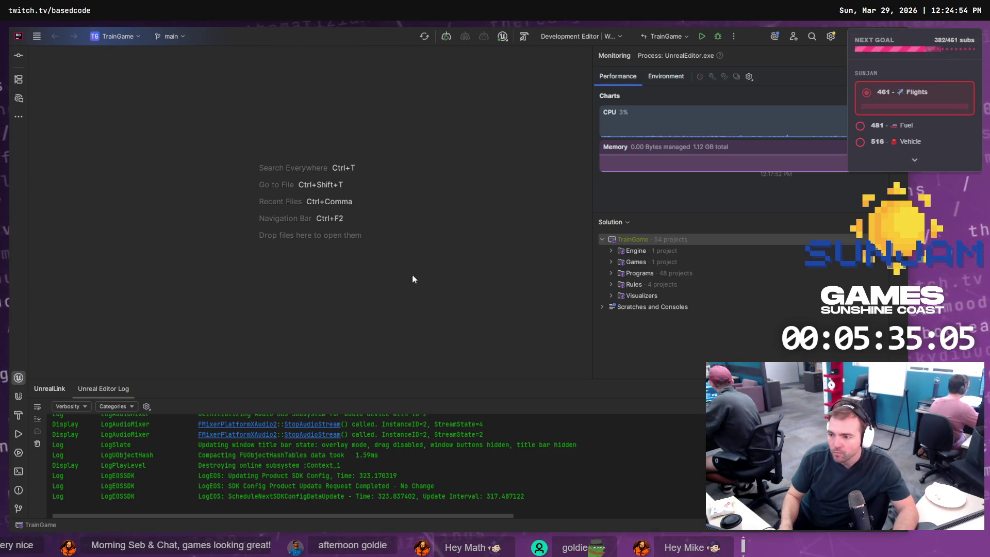
key("alt+Tab")
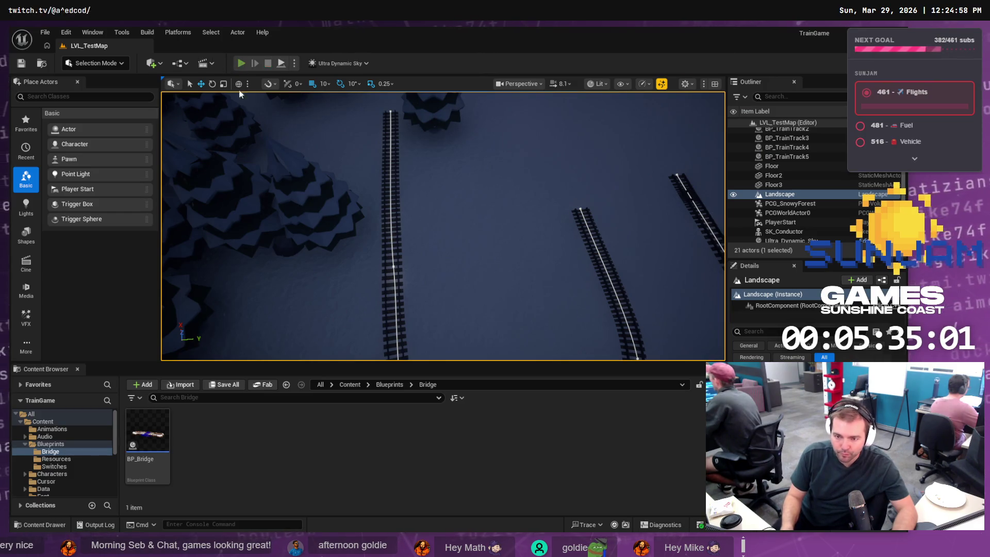
left_click(241, 63)
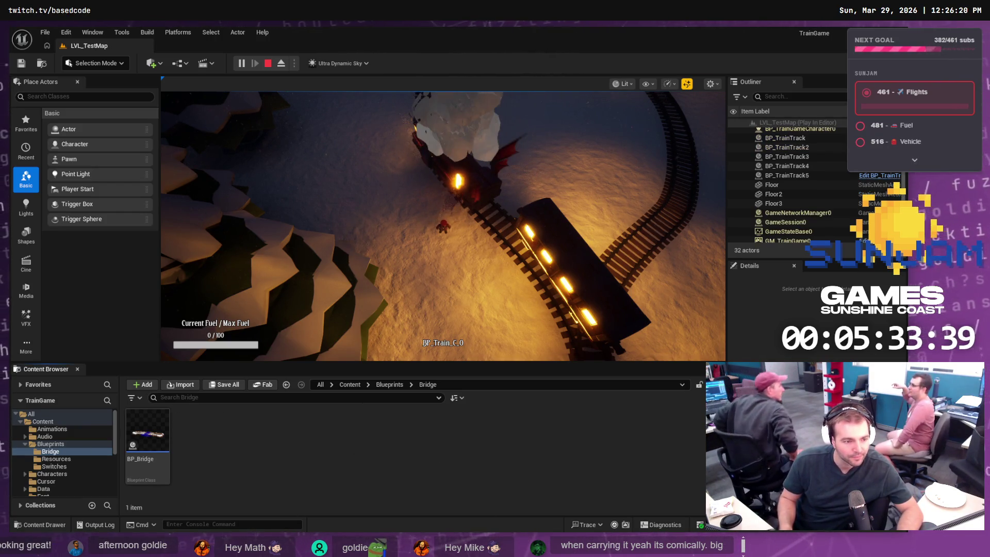
key("alt+Tab")
Send 'Change the perspective to directly front-on orthographic.' to ChatGPT, resending it once
scroll(621, 323, "down", 2)
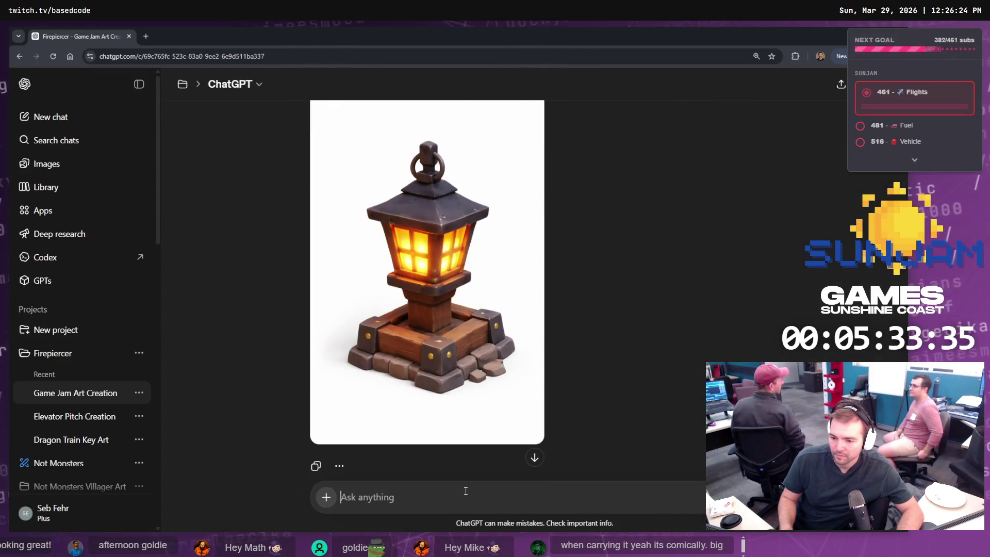
type("Generate")
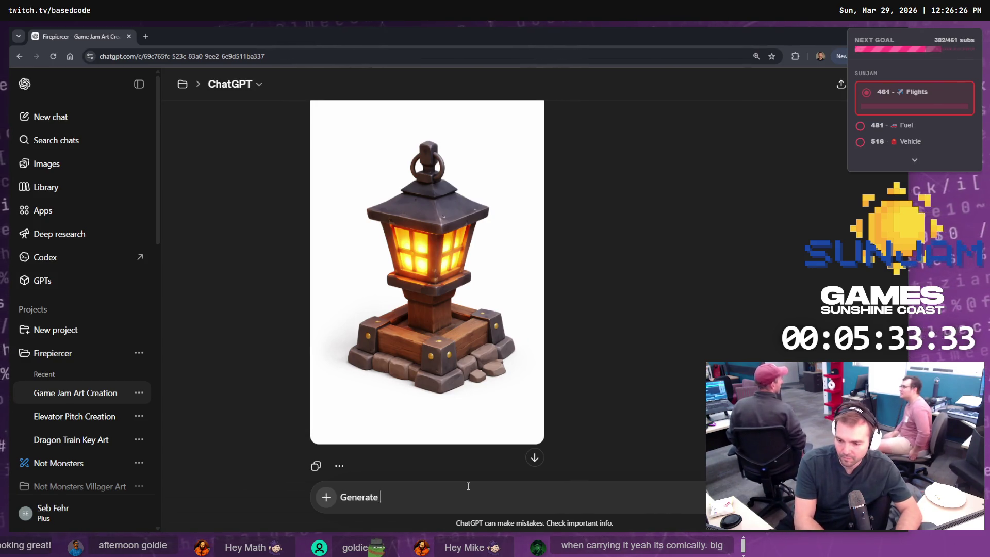
key("ctrl+BackSpace")
type("Change the per")
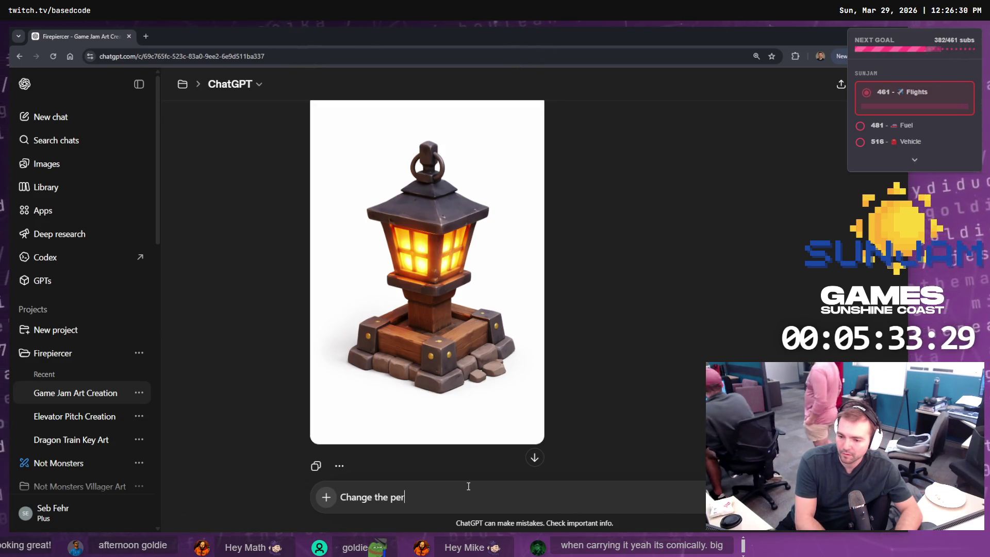
type("sepctive to directly front-on")
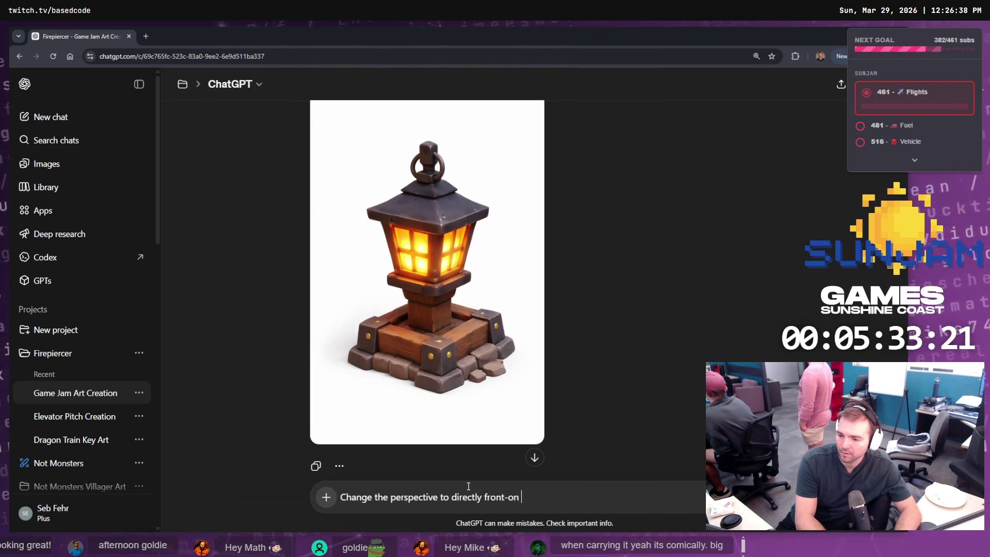
type("thographic.")
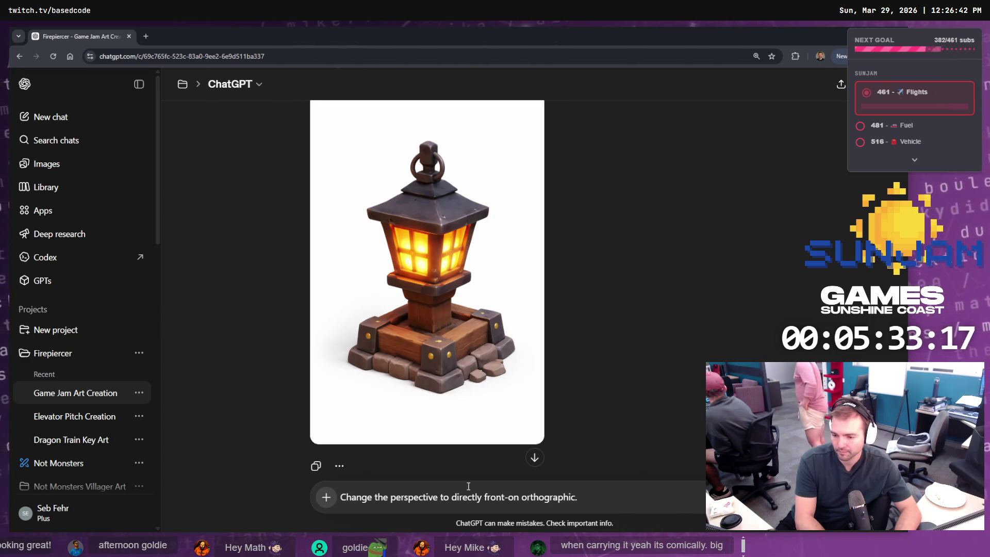
key("Return")
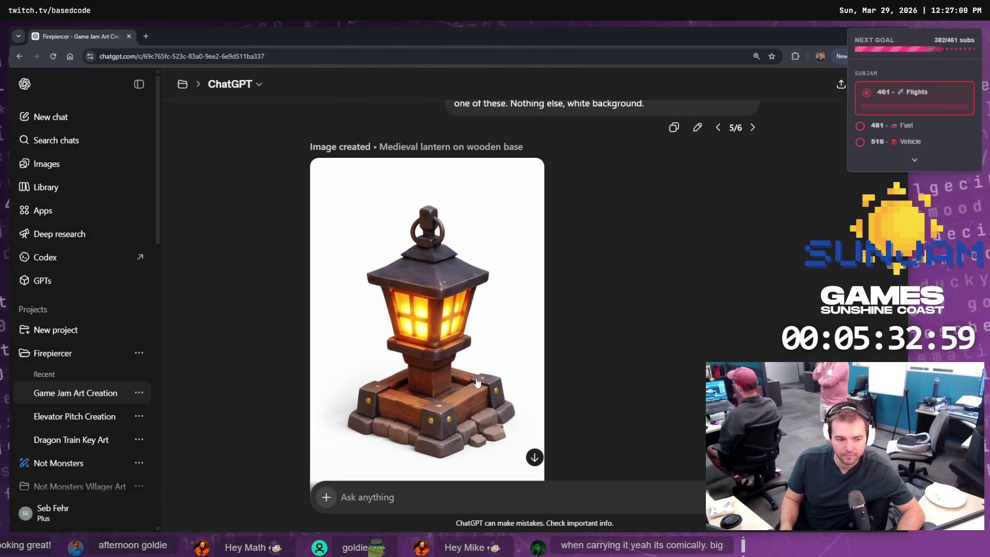
type("Change the perspective to directly front-on orthographic.")
key("Return")
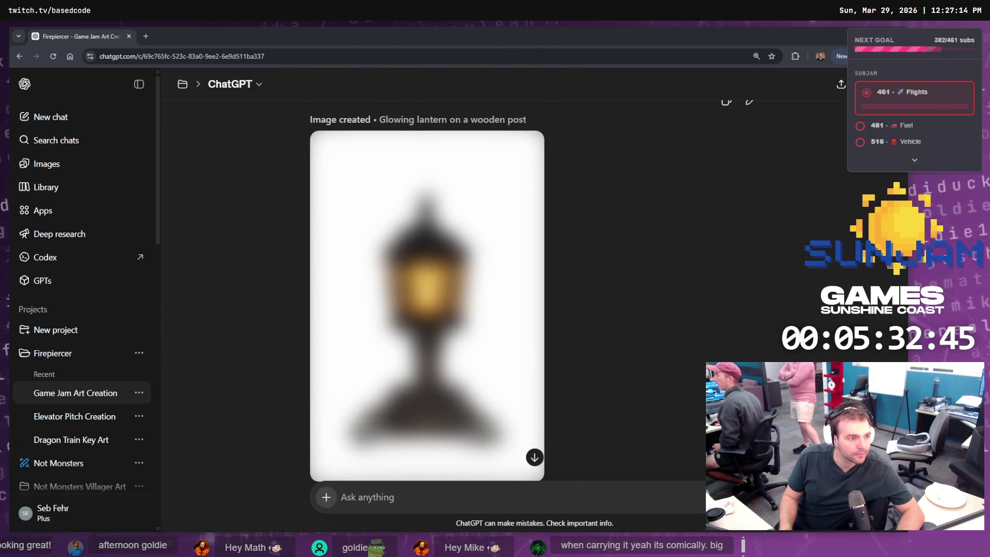
Open the front-on 'Glowing lantern on a wooden post' image full size
left_click(376, 280)
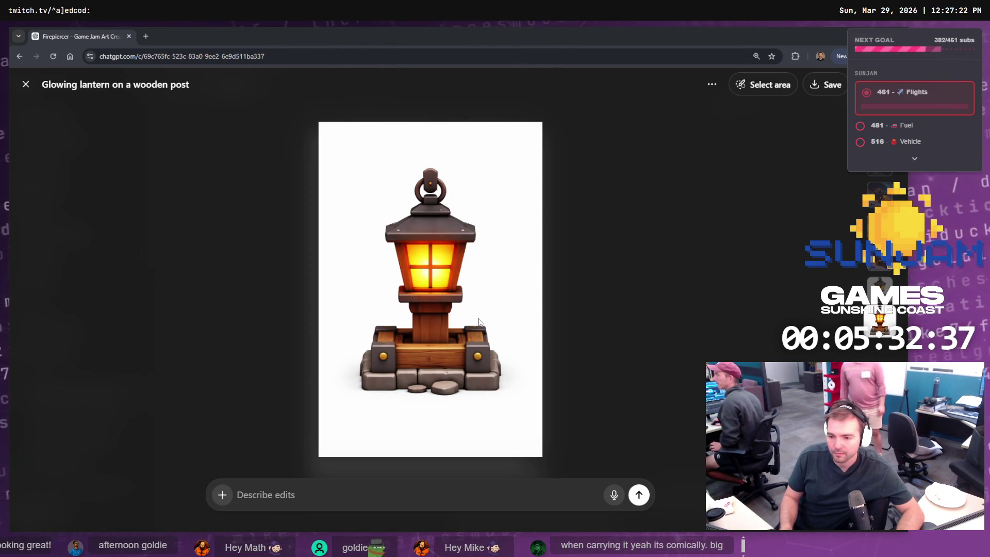
Copy the front-on lantern image and bring up the Firepiercer board in tldraw
right_click(424, 298)
left_click(464, 331)
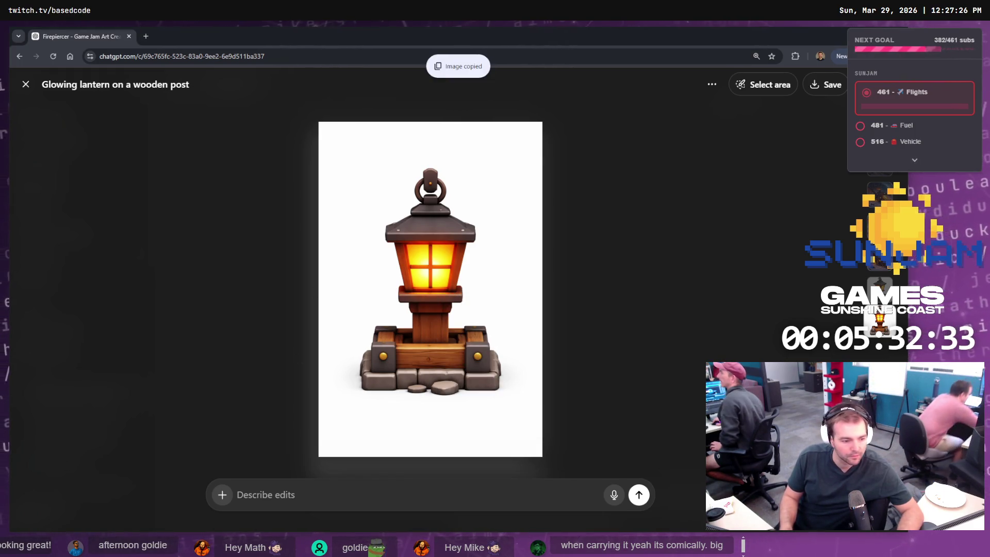
key("alt+Tab")
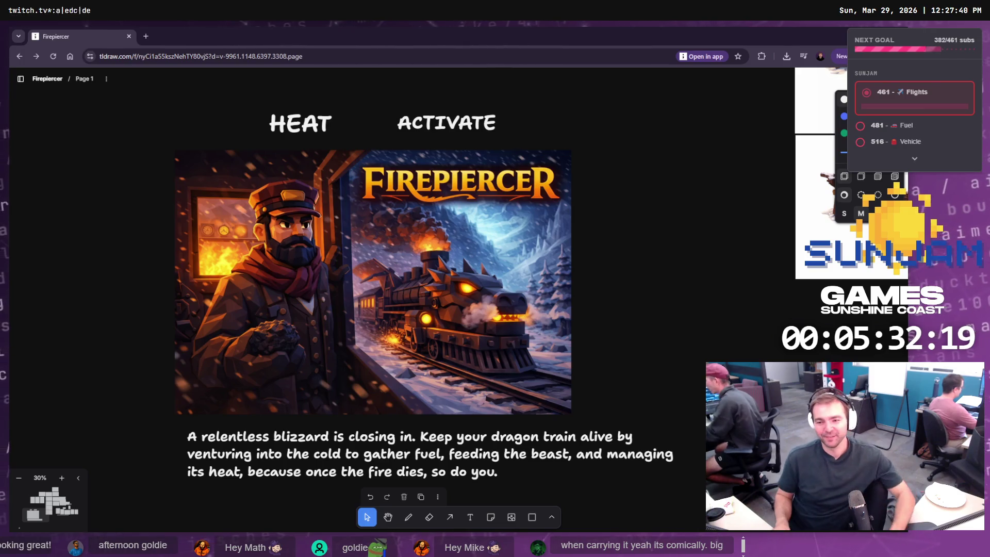
Paste the lantern image onto the Firepiercer board beside the logs, coal and tree images
scroll(642, 256, "down", 5)
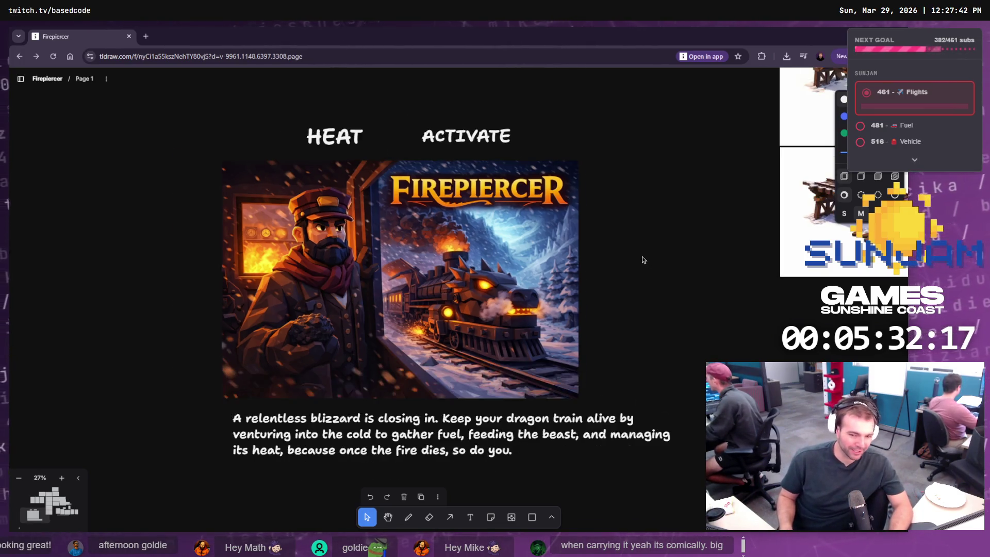
scroll(590, 237, "up", 3)
scroll(589, 236, "right", 5)
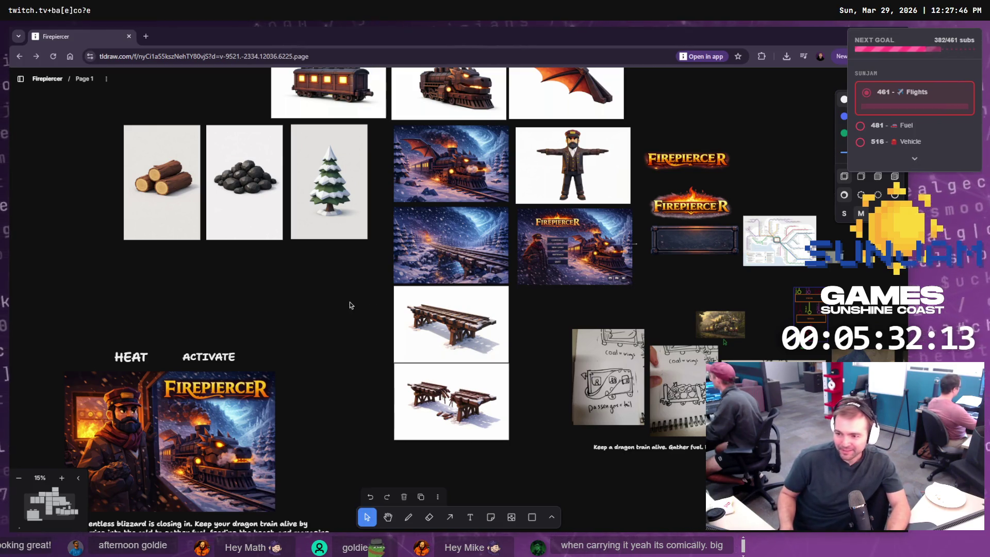
key("ctrl+v")
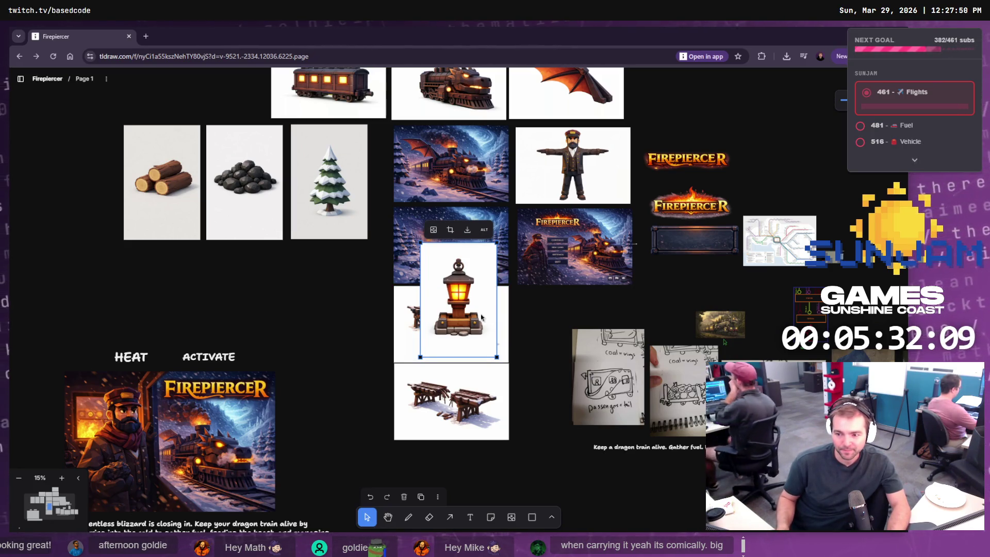
scroll(303, 283, "up", 5)
mouse_move(469, 316)
left_mouse_down()
mouse_move(303, 283)
mouse_move(255, 323)
mouse_move(120, 394)
mouse_move(89, 432)
left_mouse_up()
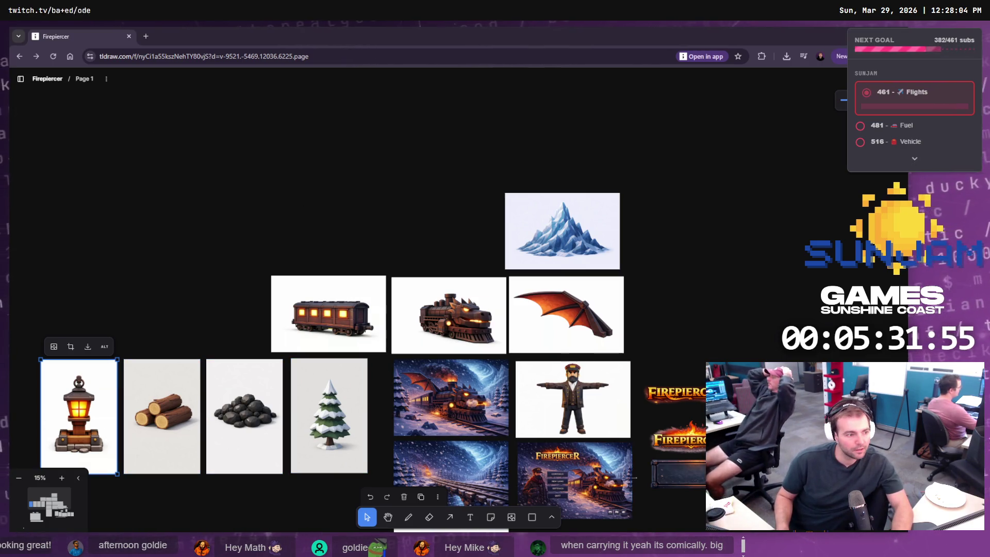
key("alt+Tab")
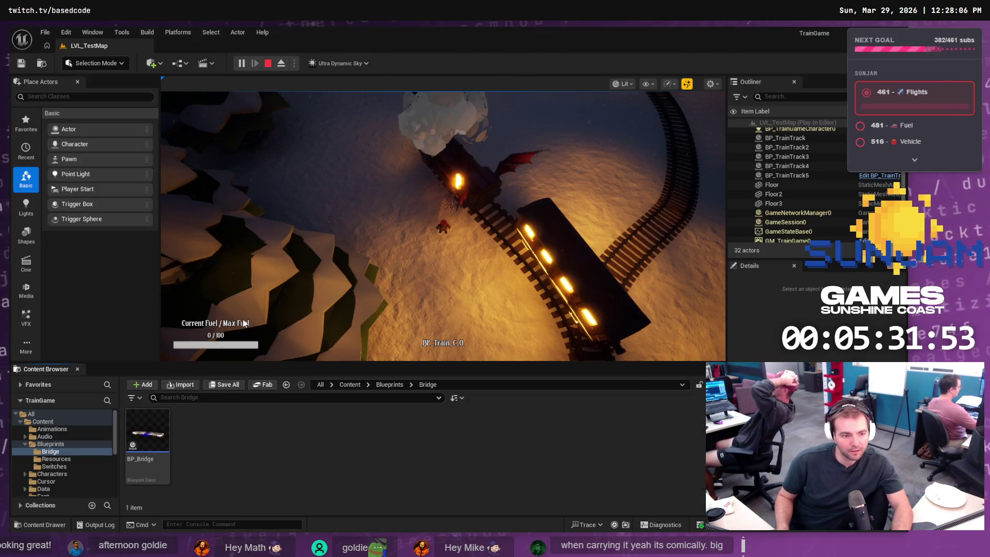
Copy the front-on 'Glowing lantern on a wooden post' image from ChatGPT to the clipboard again
key("alt+Tab")
right_click(403, 296)
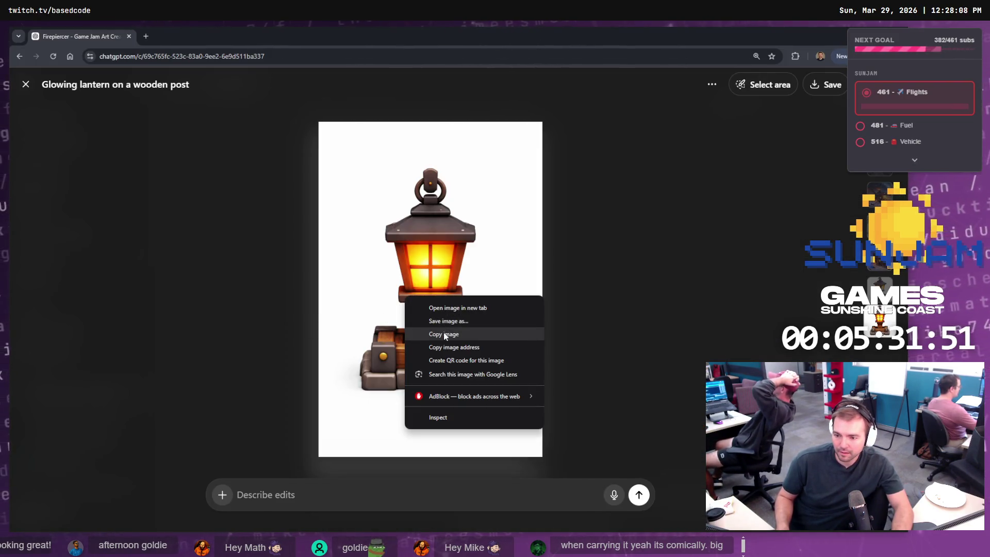
left_click(433, 335)
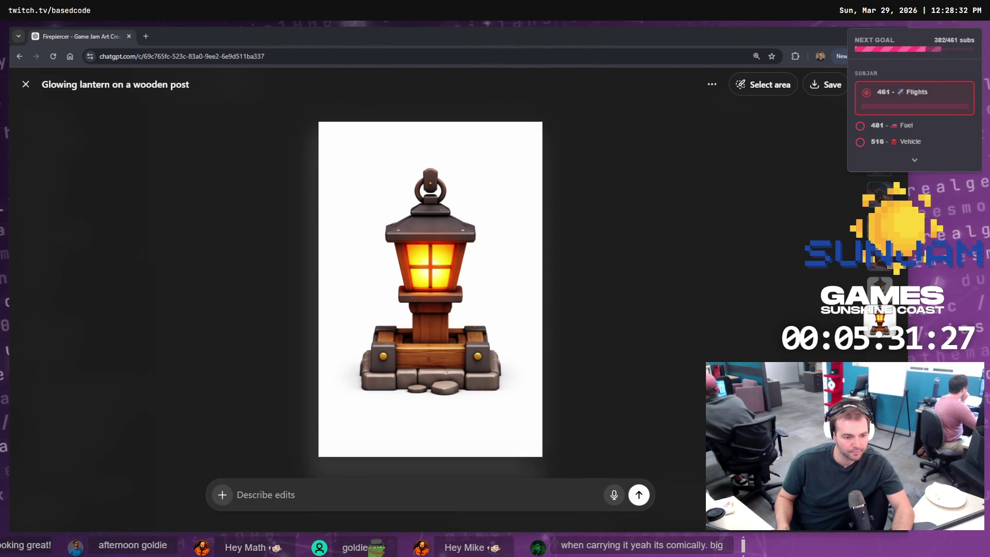
key("alt+Tab")
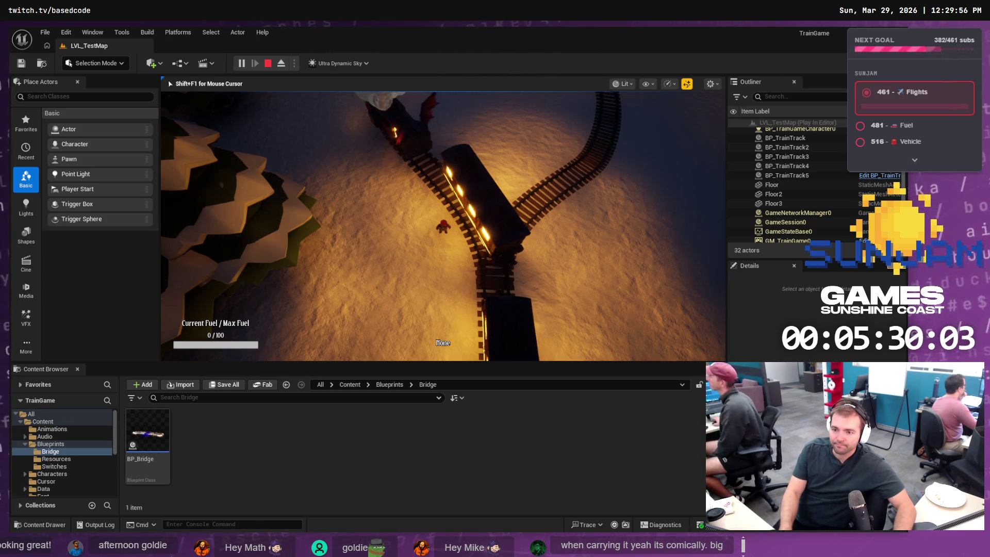
Walk the character across the snow, along the track and onto the train engine
key("s")
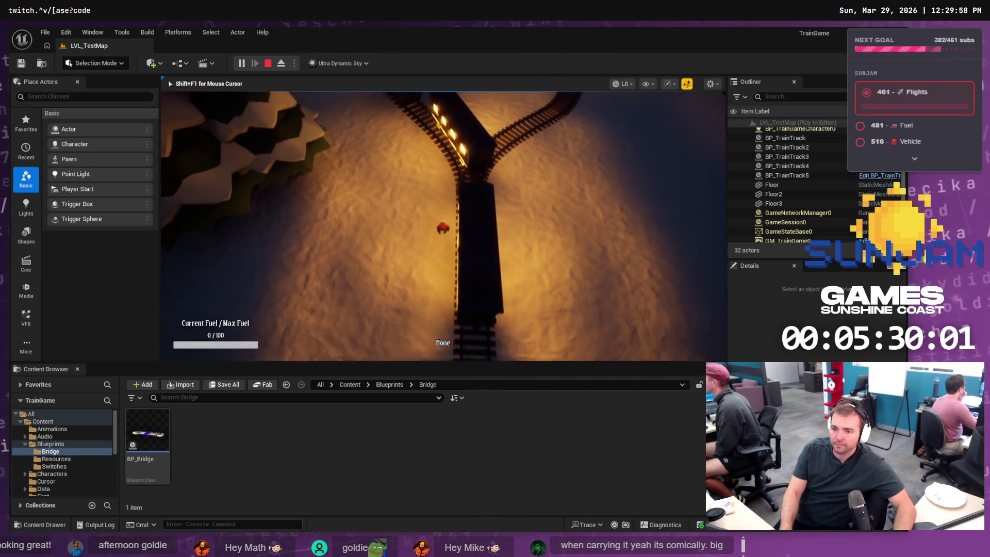
key("w")
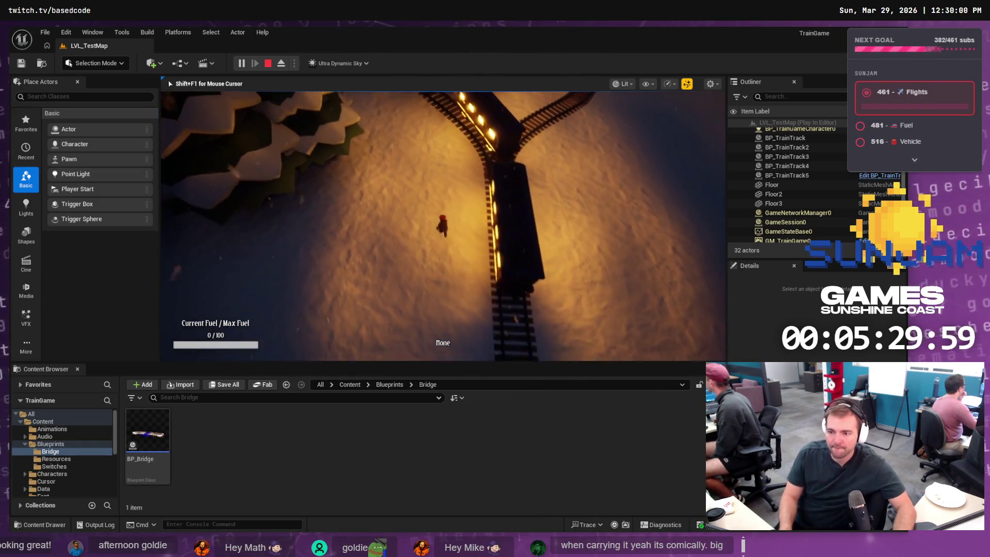
key("w")
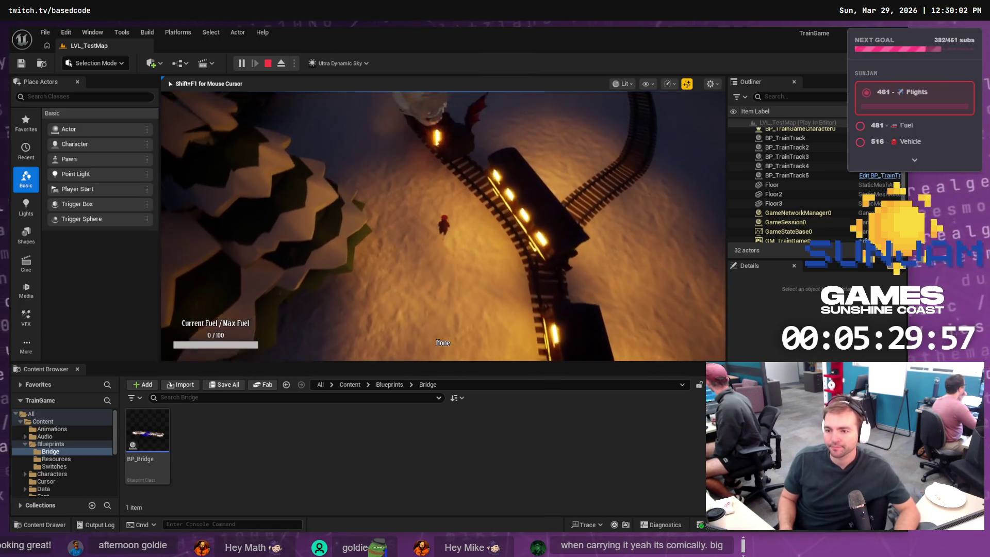
key("w")
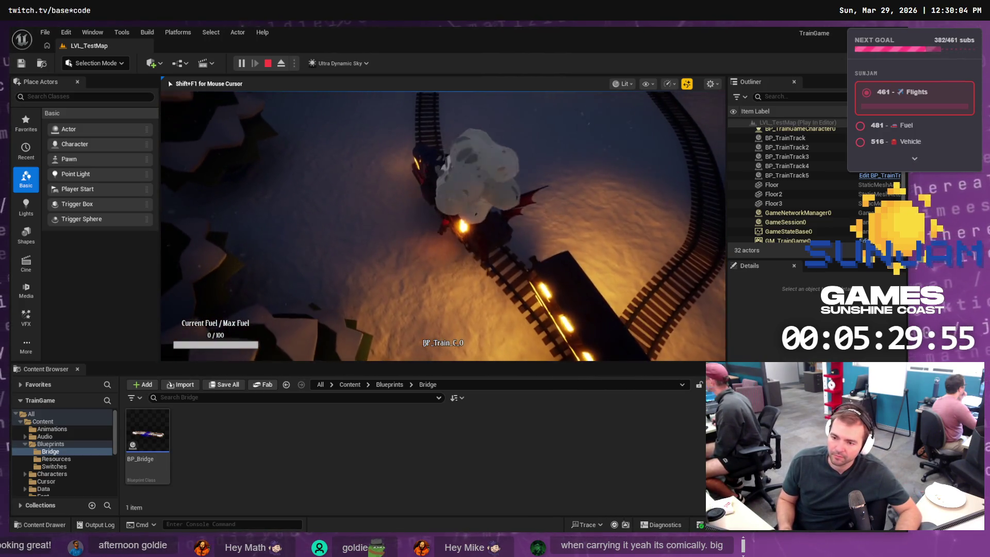
key("w")
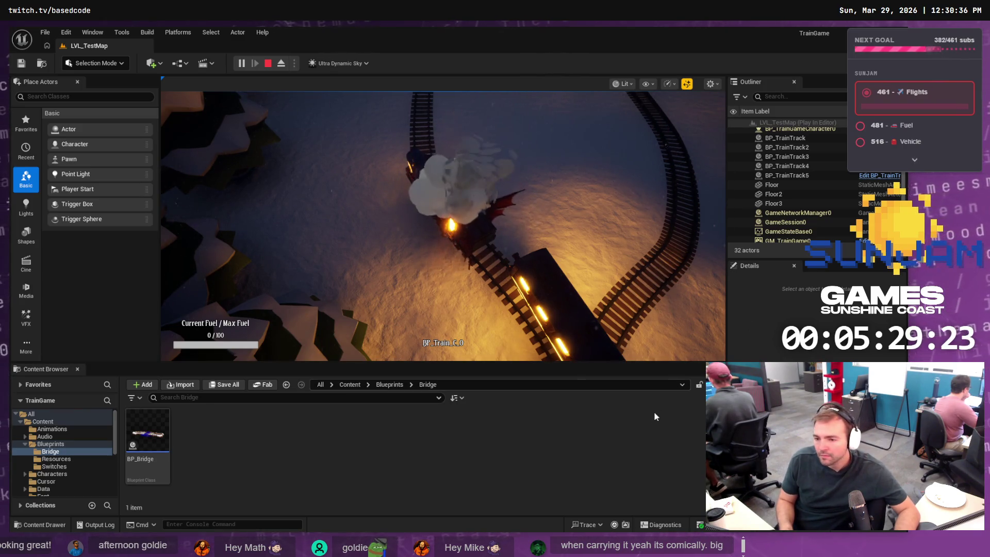
End the Play-In-Editor session and return to editing the level
left_click(608, 385)
left_click(484, 255)
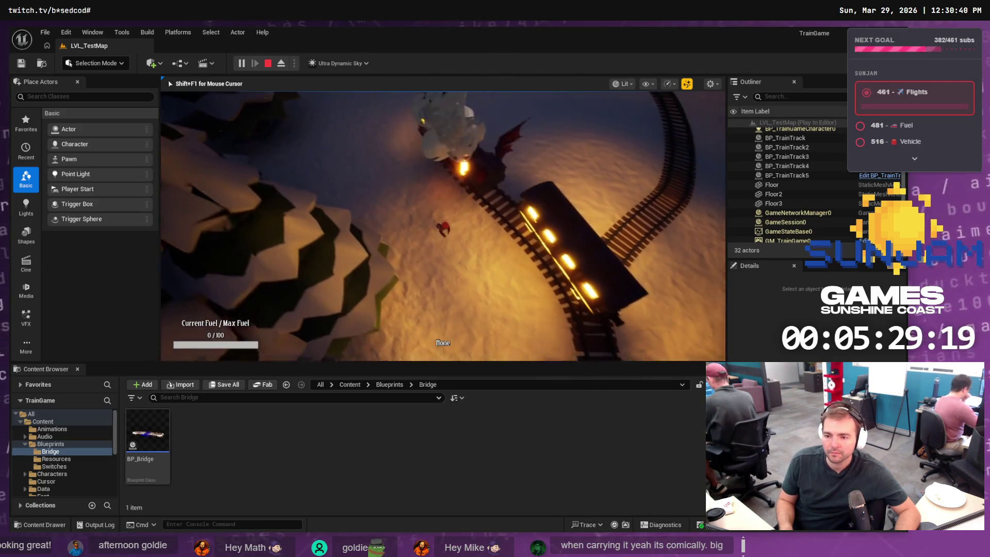
key("Escape")
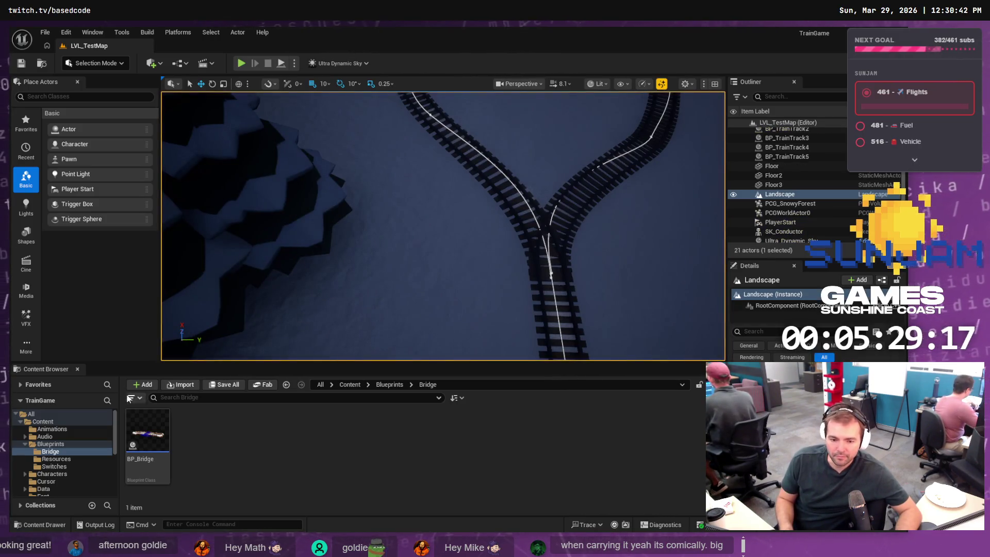
Select Ultra_Dynamic_Weather in the Outliner and apply a snowy weather preset in its Details
scroll(809, 210, "down", 1)
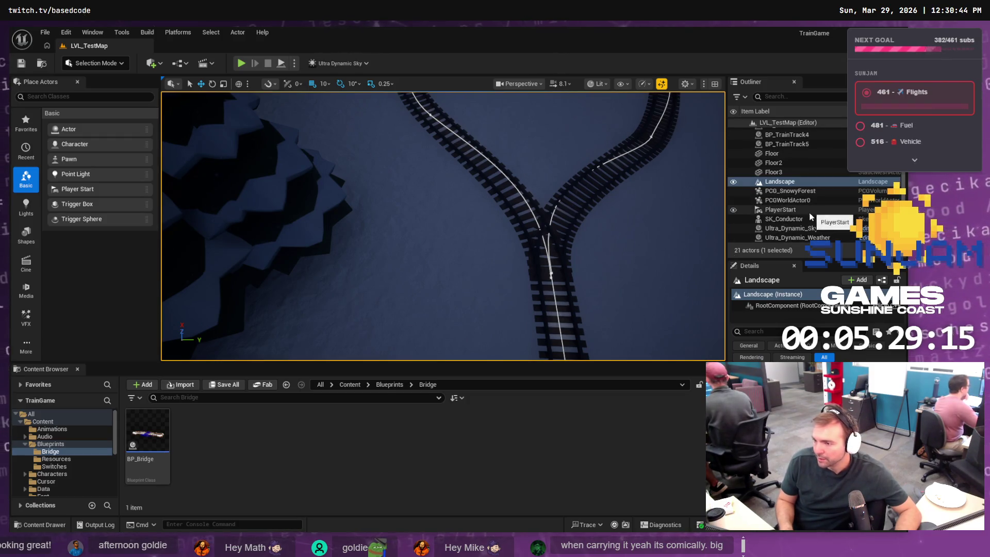
left_click(818, 237)
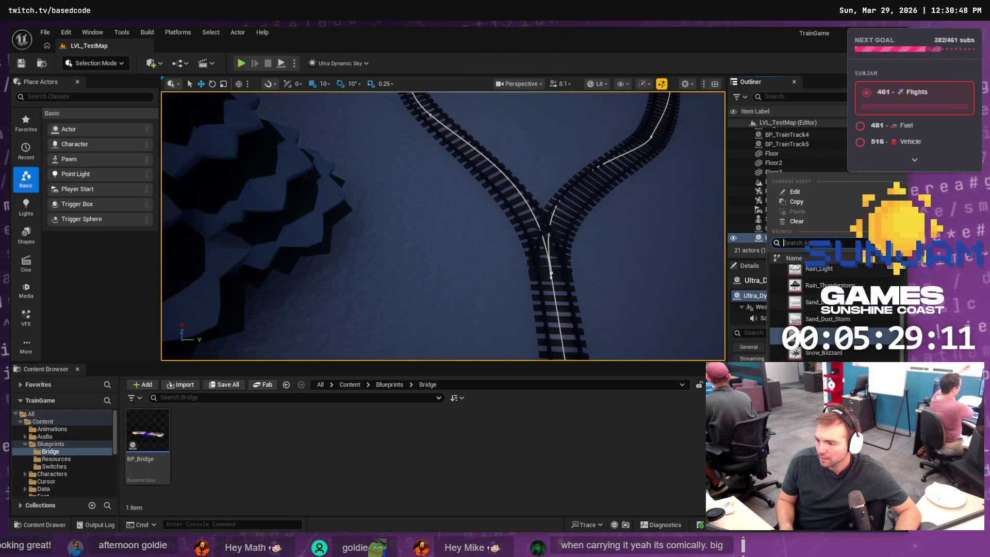
left_click(834, 352)
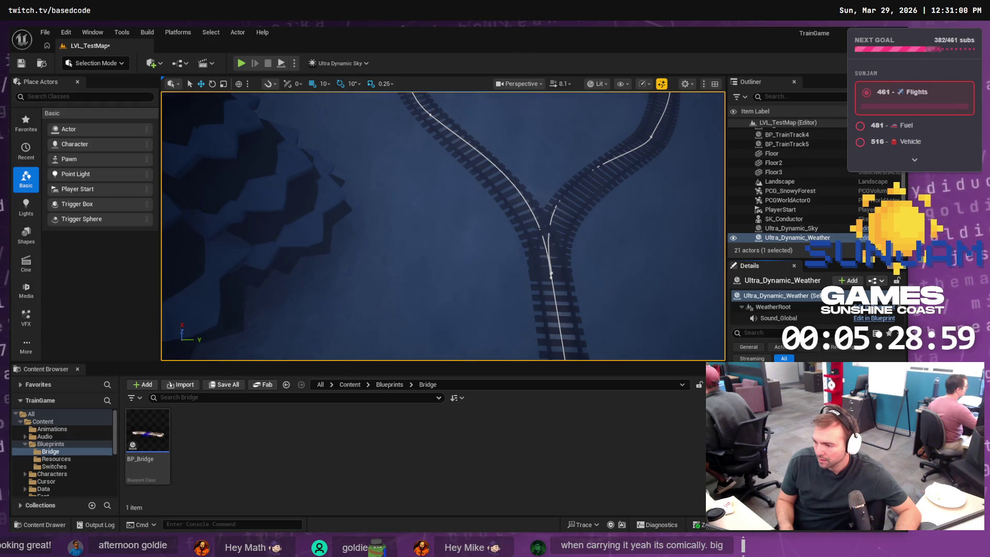
left_click(797, 238)
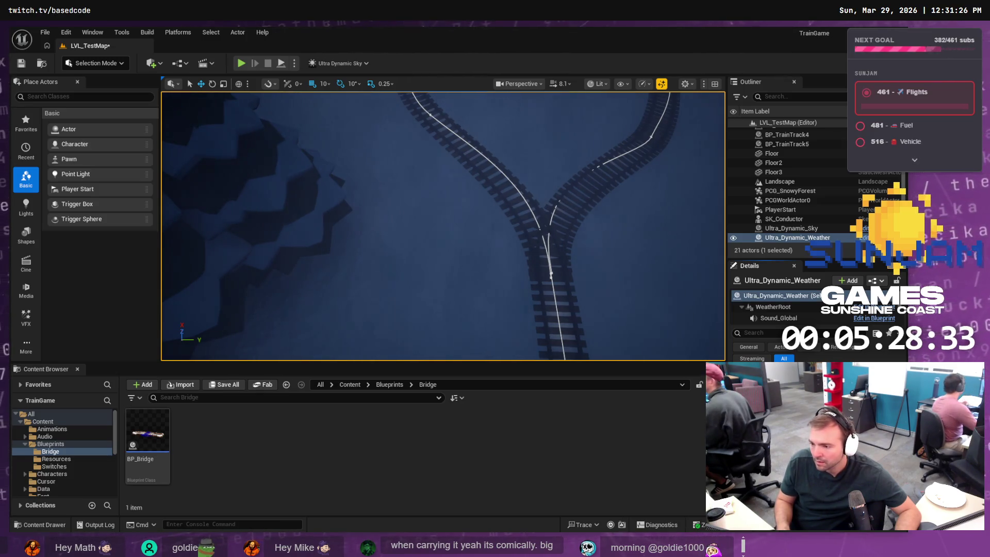
Apply the Snow_blizzard weather preset and enlarge the level viewport
left_click(794, 367)
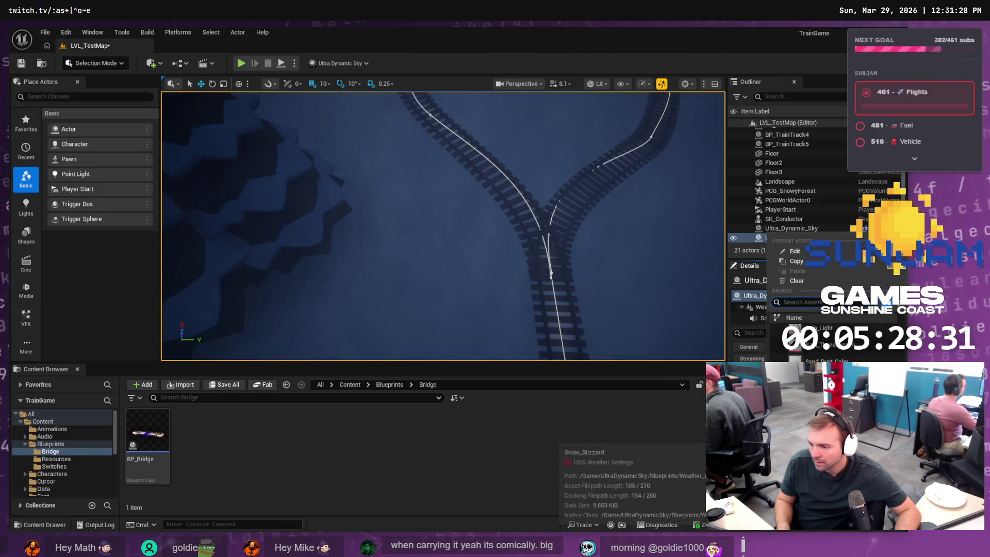
left_click(825, 345)
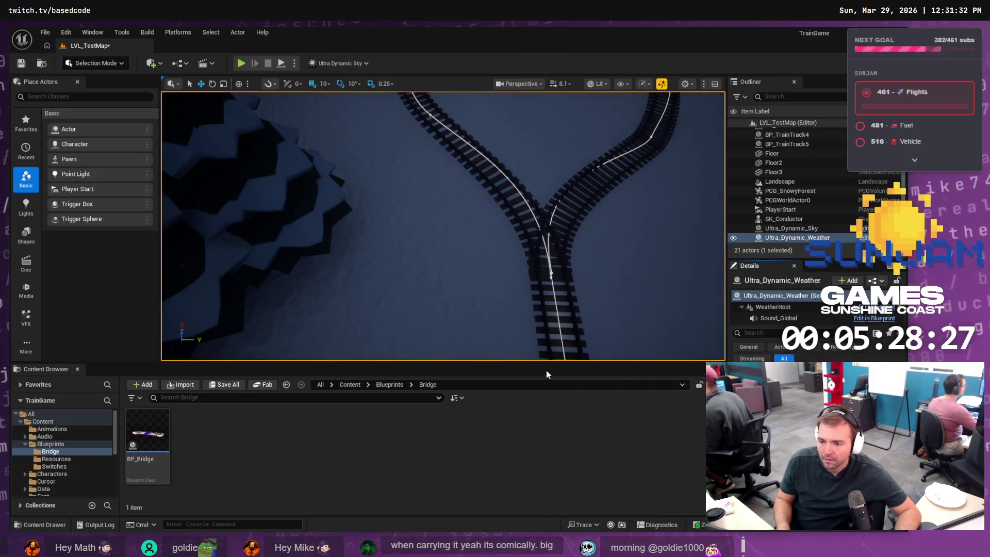
left_click_drag(548, 363, 550, 413)
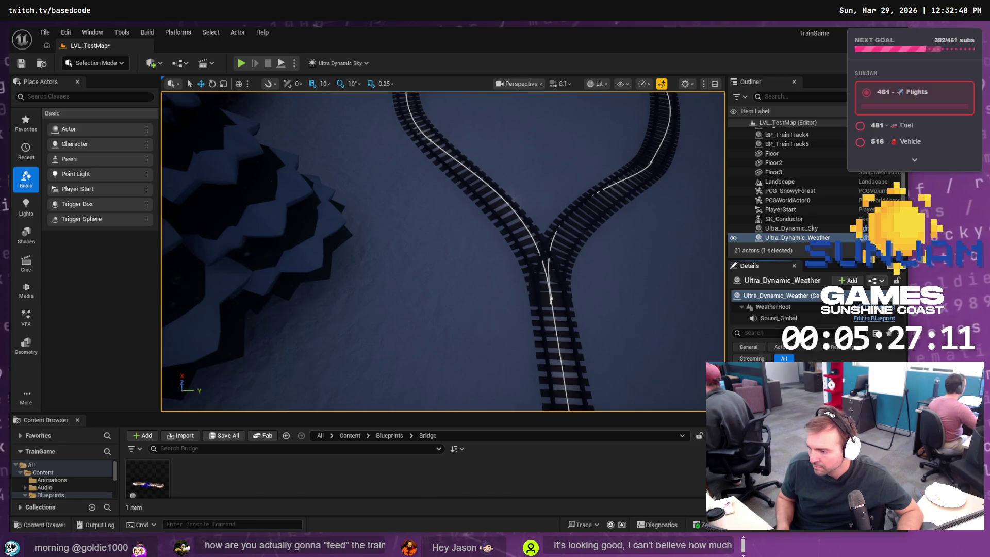
key("Escape")
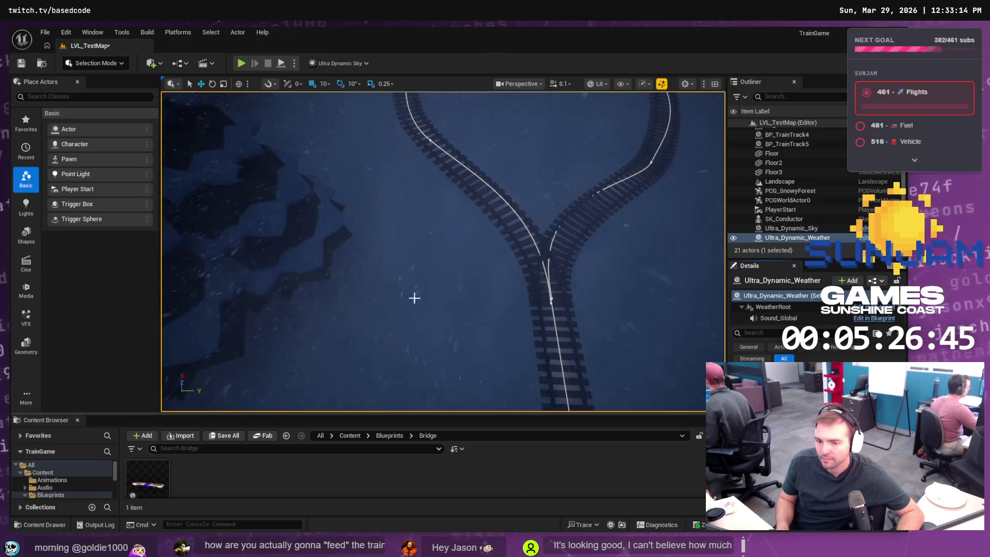
left_click(243, 63)
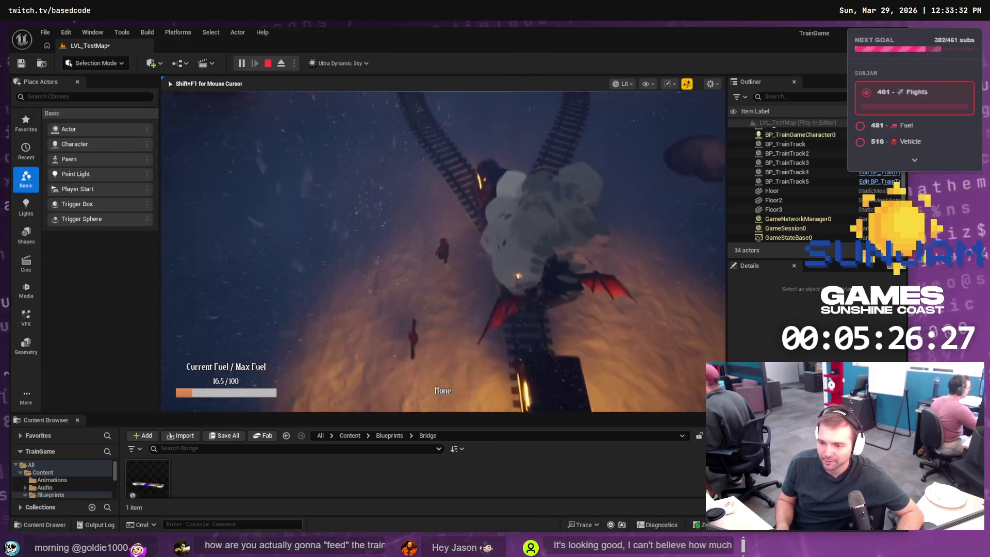
Stop the playtest, save LVL_TestMap with Ctrl+S, replay it, then start another play session
key("Escape")
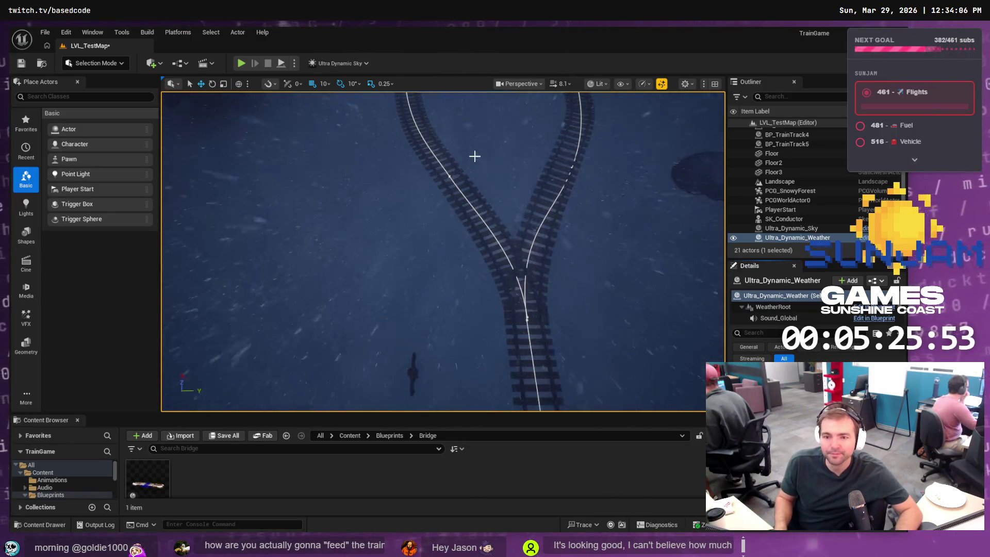
key("ctrl+s")
key("alt+p")
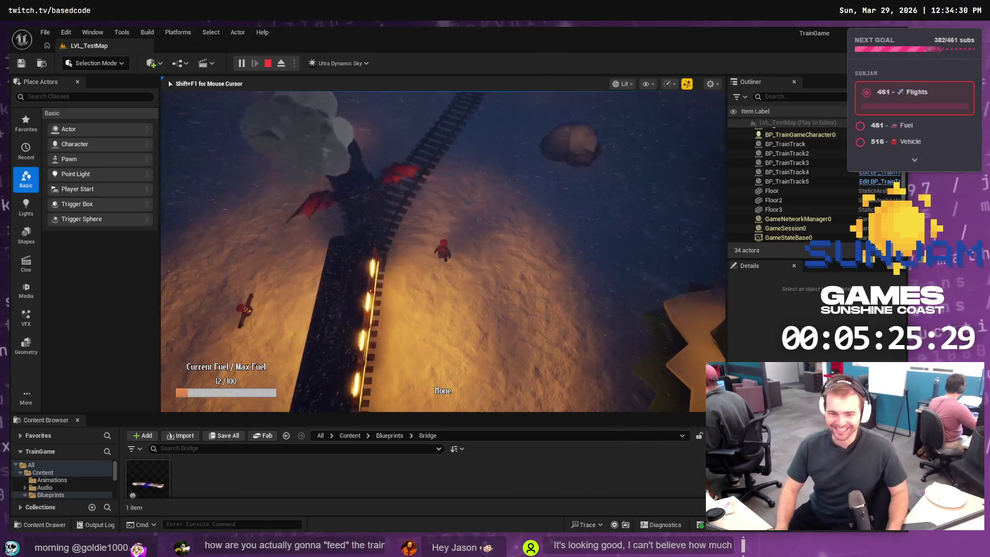
key("Escape")
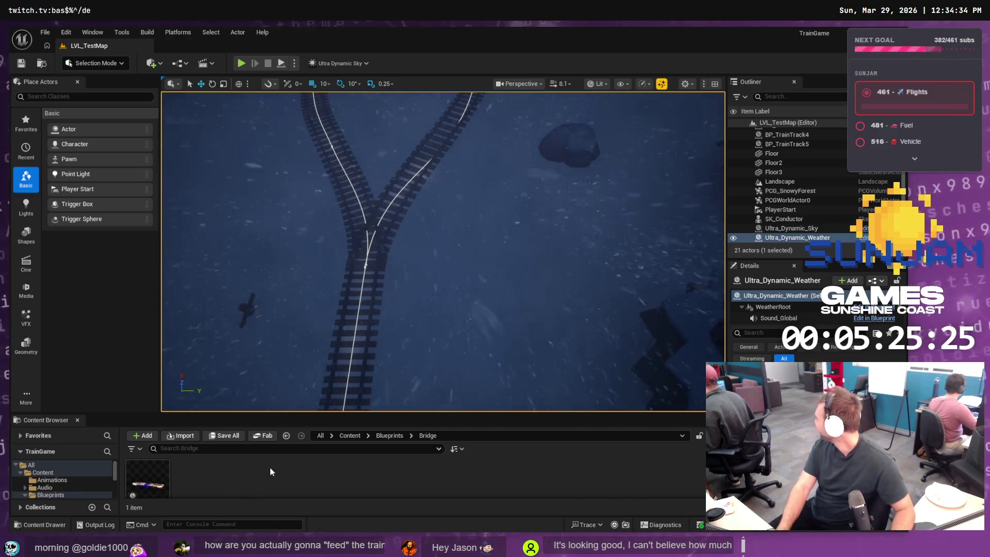
left_click(243, 64)
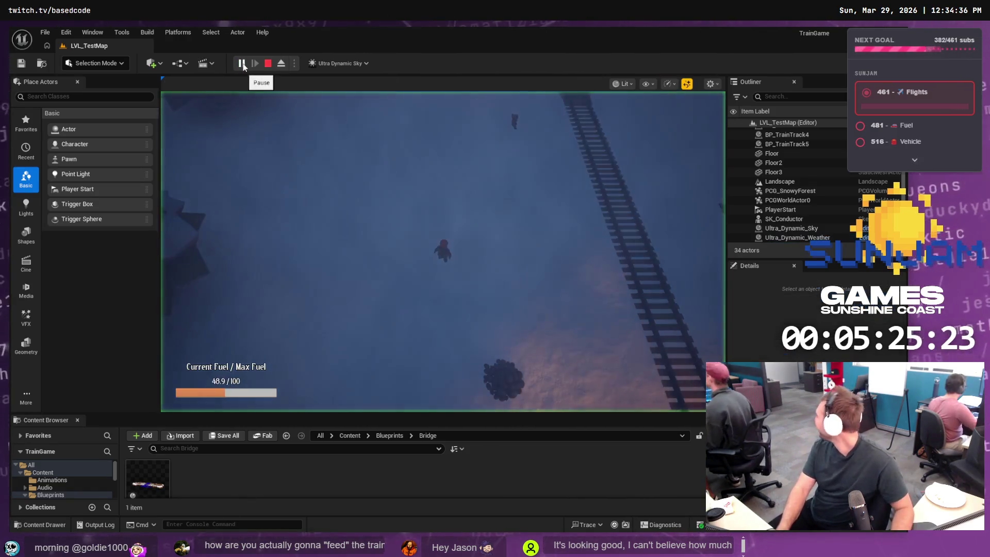
End the LVL_TestMap play test and switch over to Fork's commit history
left_click(258, 188)
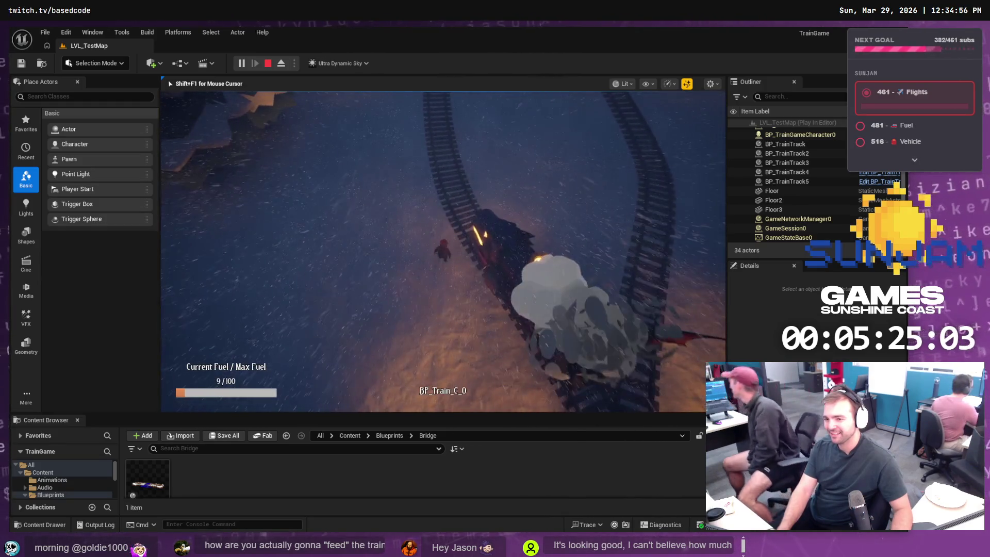
key("Escape")
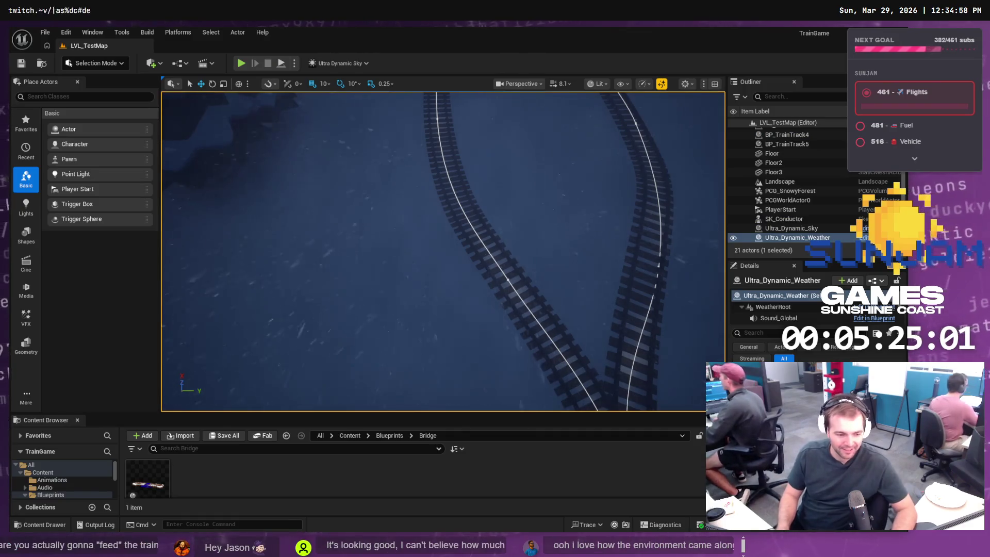
key("alt+Tab")
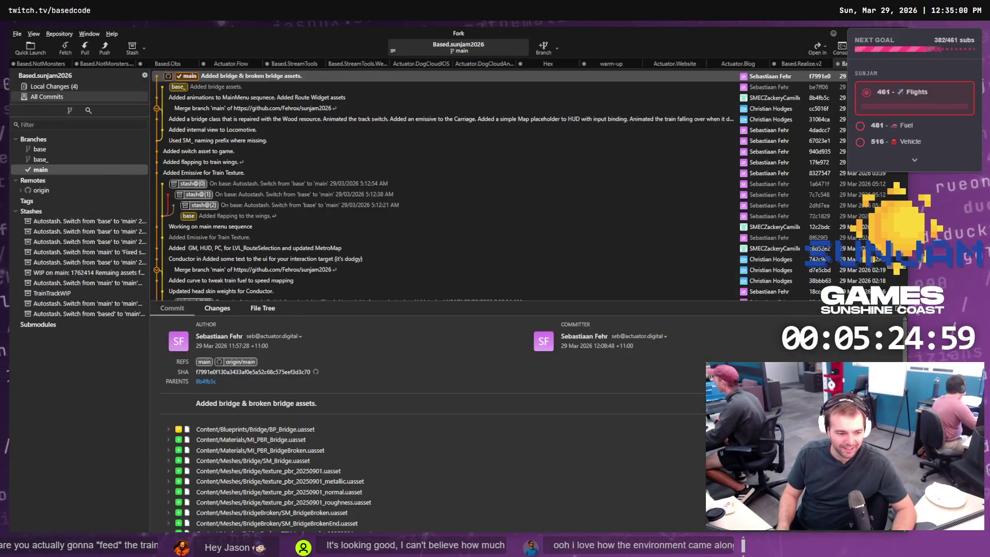
Open Fork's Local Changes and stage only LVL_TestMap.umap, leaving the other files unstaged
key("alt+Tab")
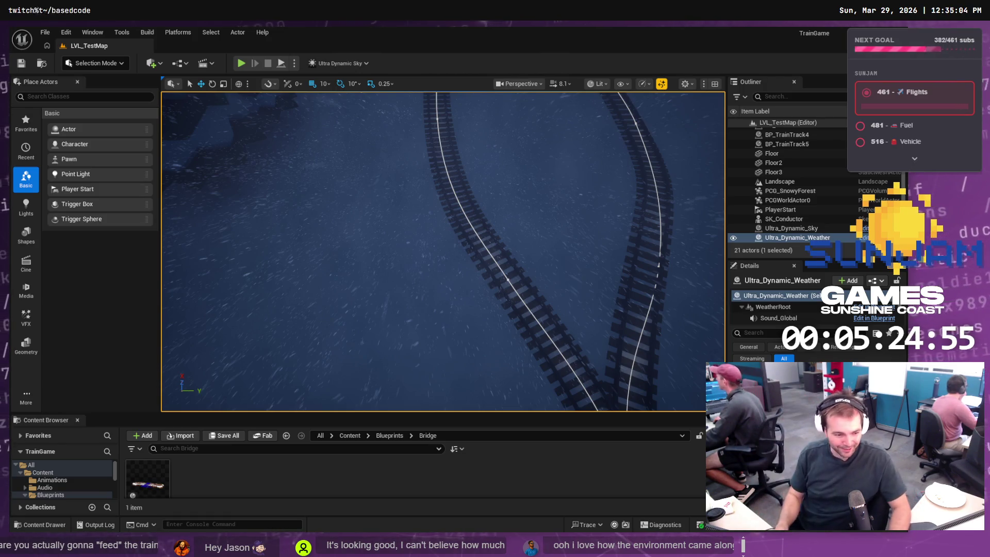
key("alt+Tab")
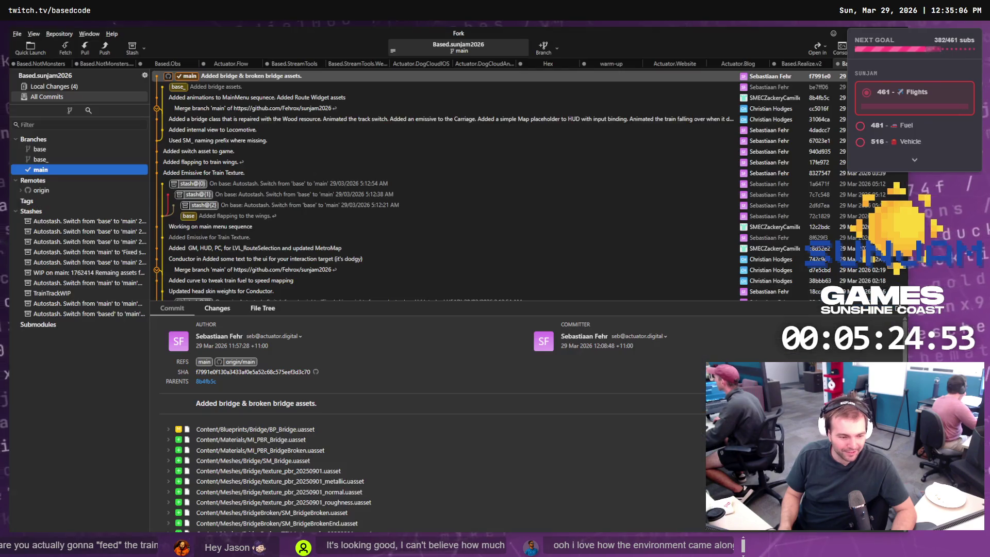
left_click(83, 87)
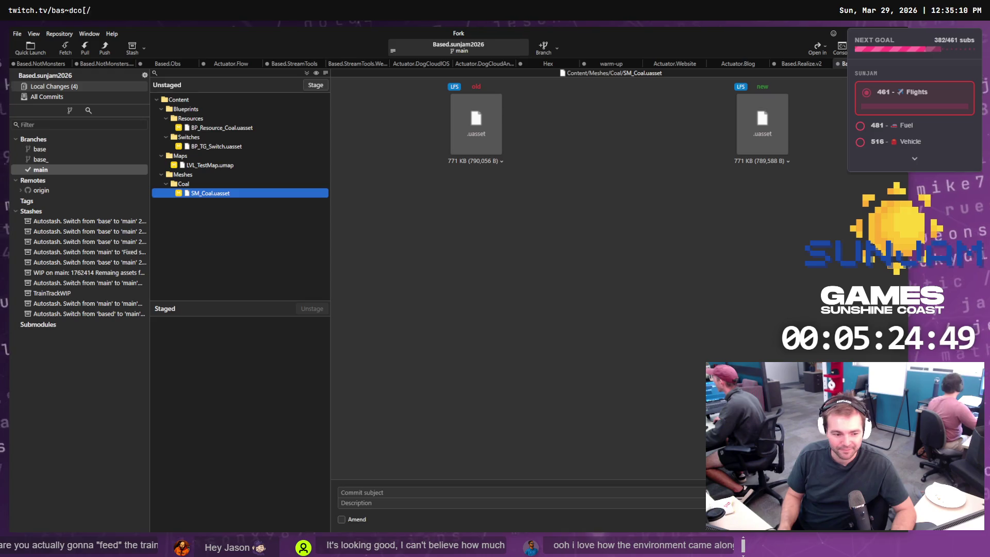
key("alt+Tab")
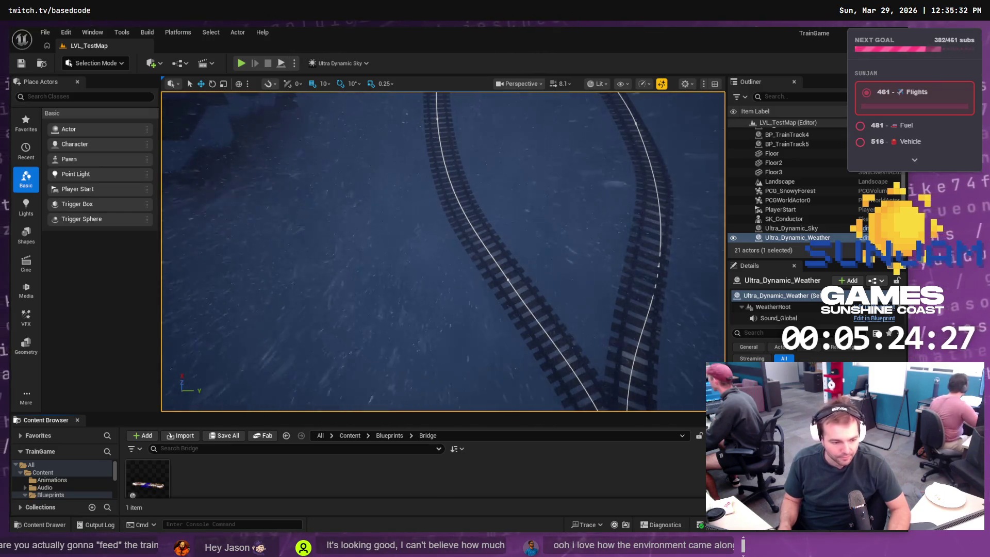
key("alt+Tab")
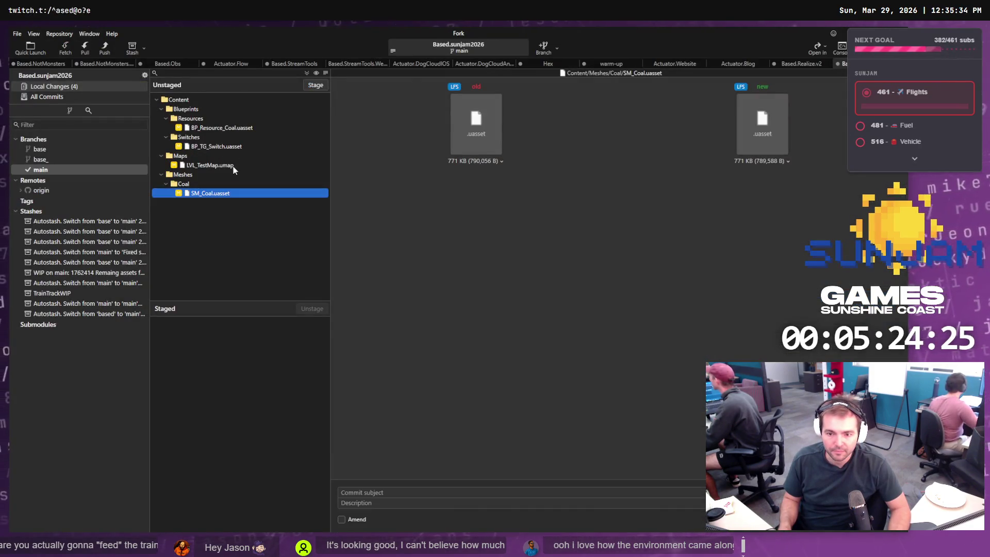
left_click(234, 166)
left_click(319, 85)
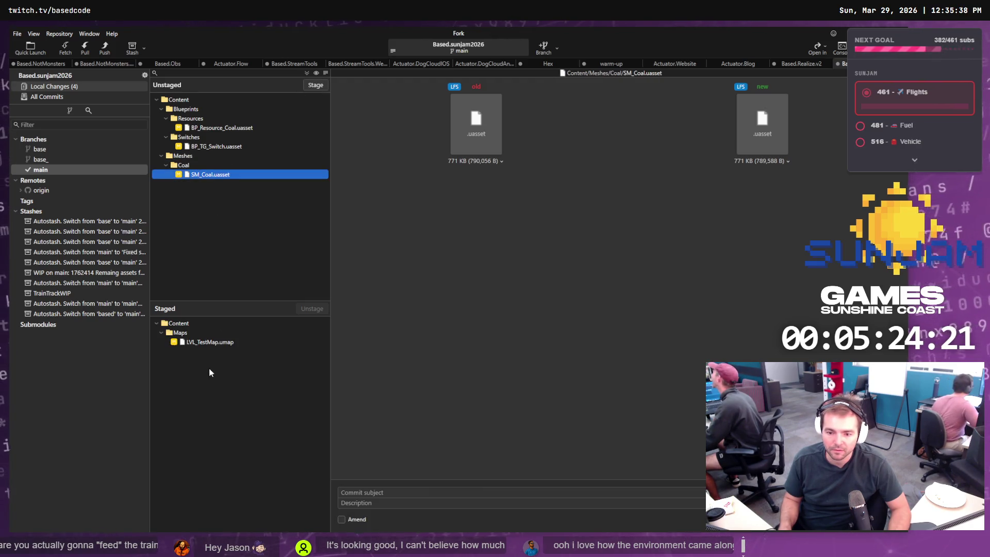
left_click(216, 345)
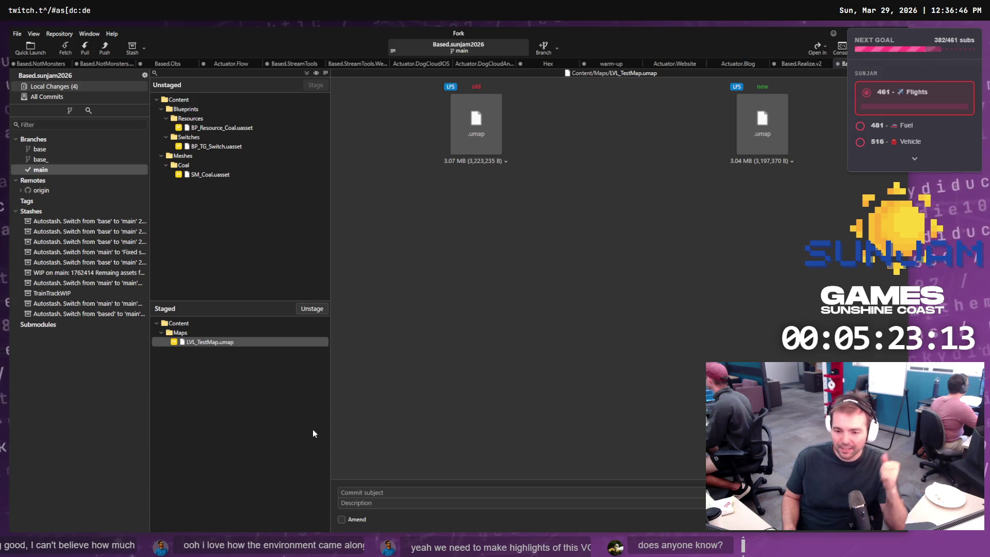
Commit the staged level map with the message 'Improved environmental effects.'
left_click(268, 341)
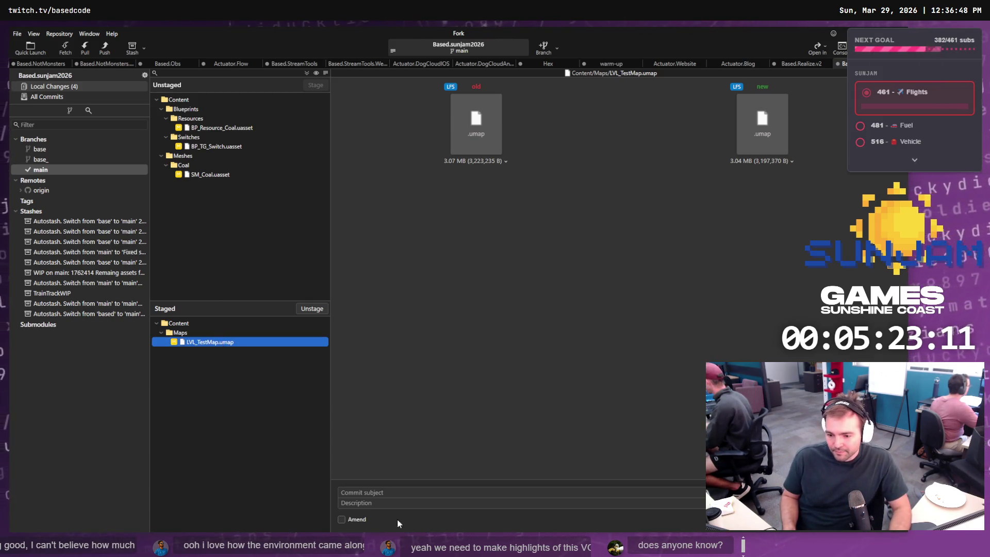
left_click(378, 491)
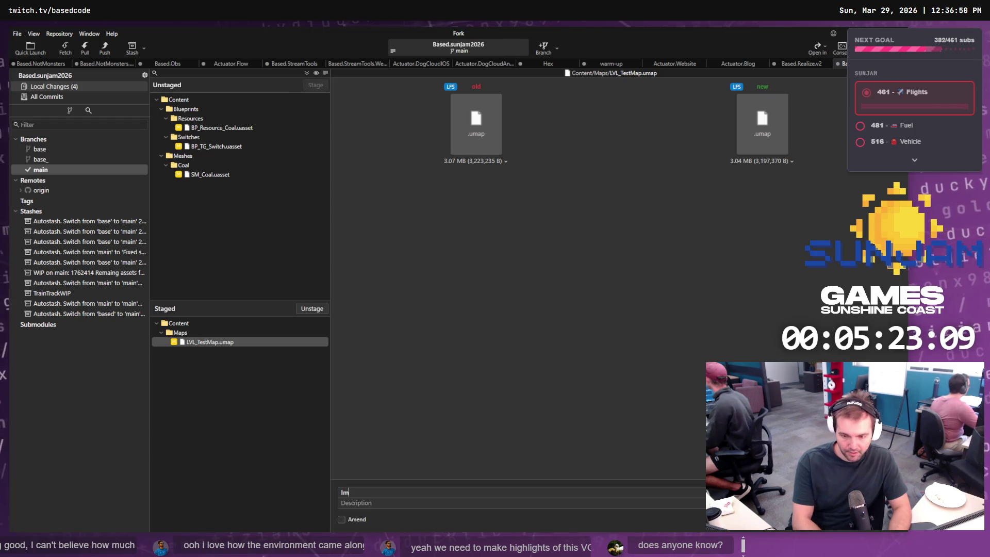
type("Improved e nviro")
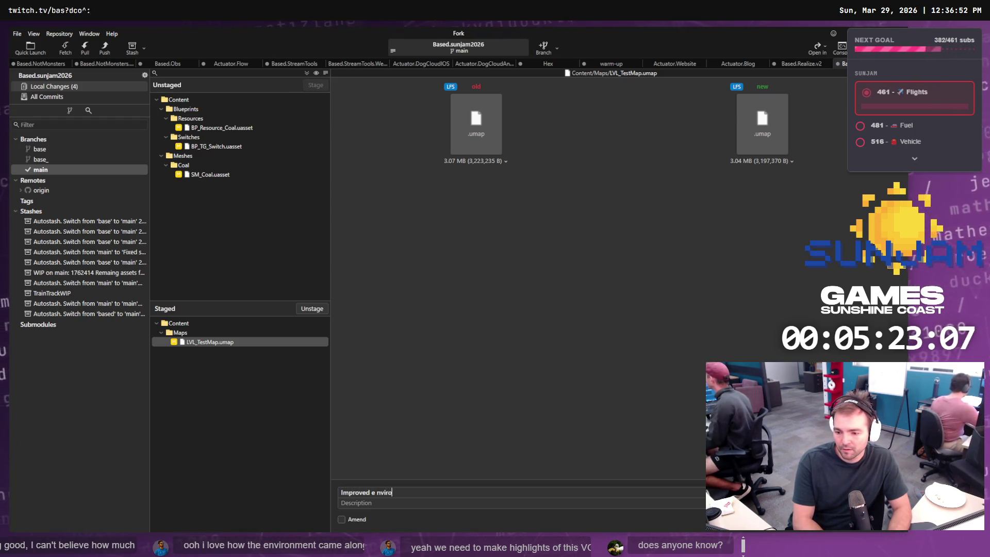
key("BackSpace")
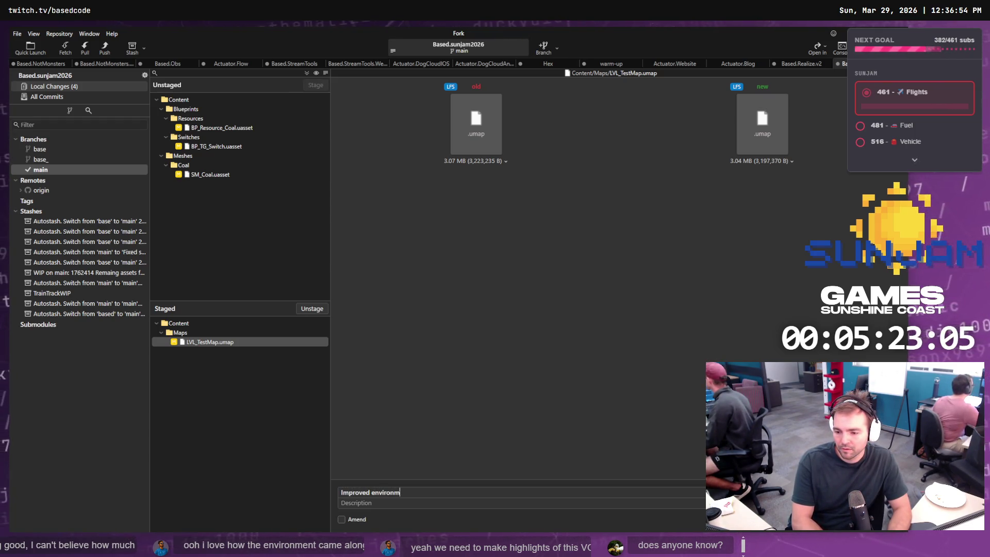
type("ental effects.")
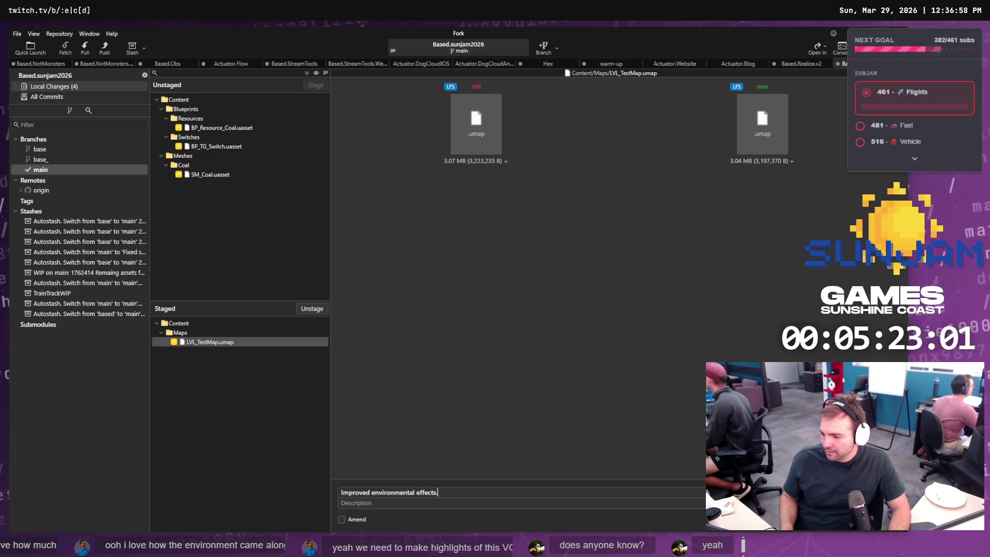
left_click(894, 531)
Push the main branch to origin
left_click(60, 168)
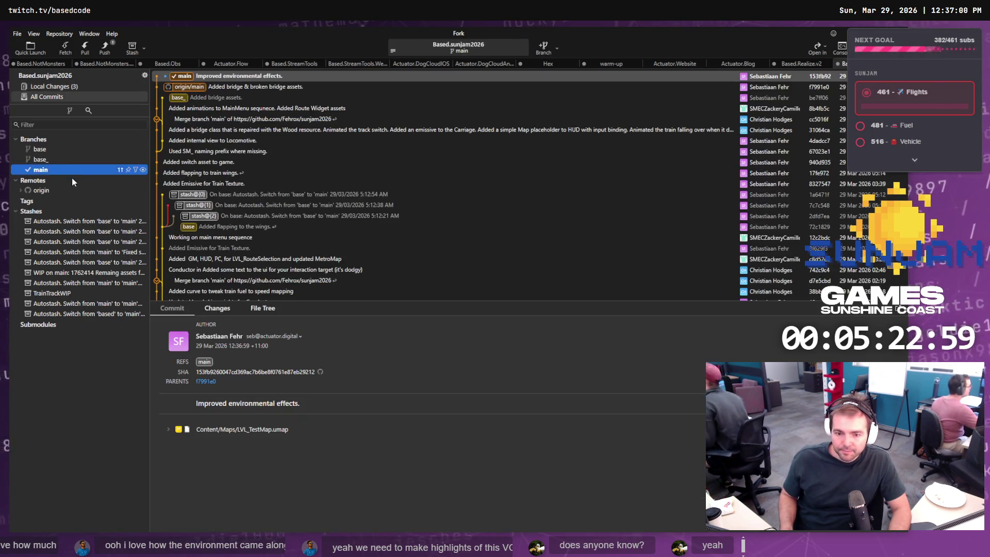
right_click(190, 77)
mouse_move(258, 82)
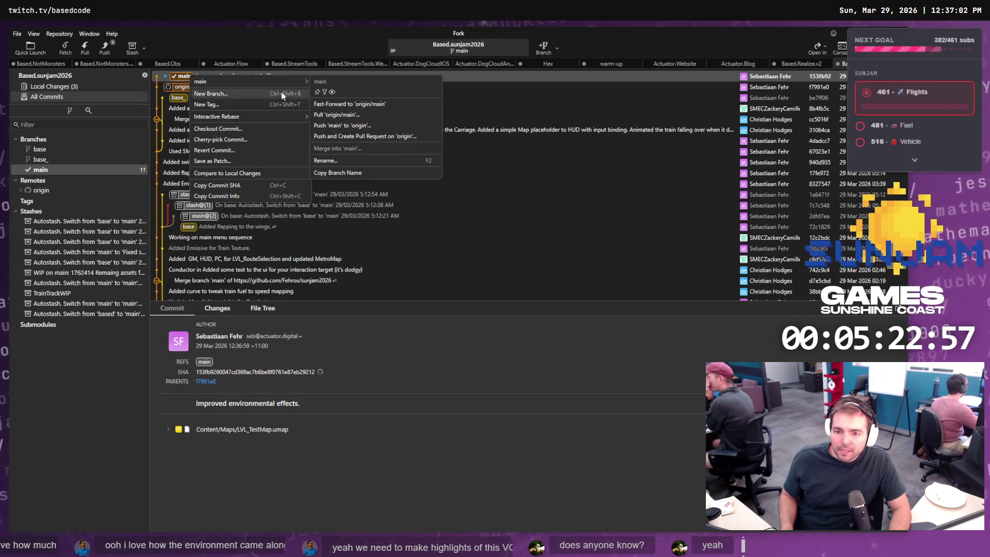
left_click(358, 125)
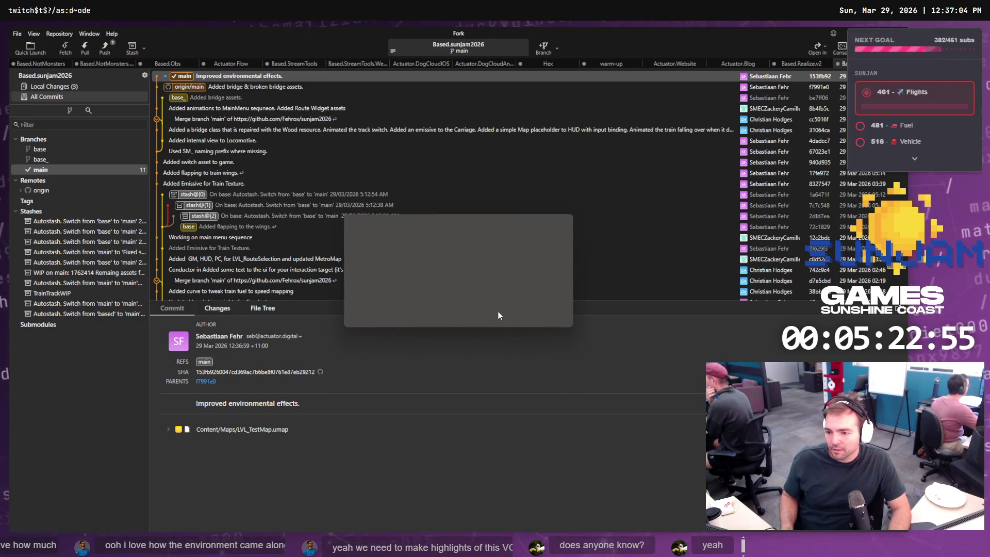
left_click(515, 311)
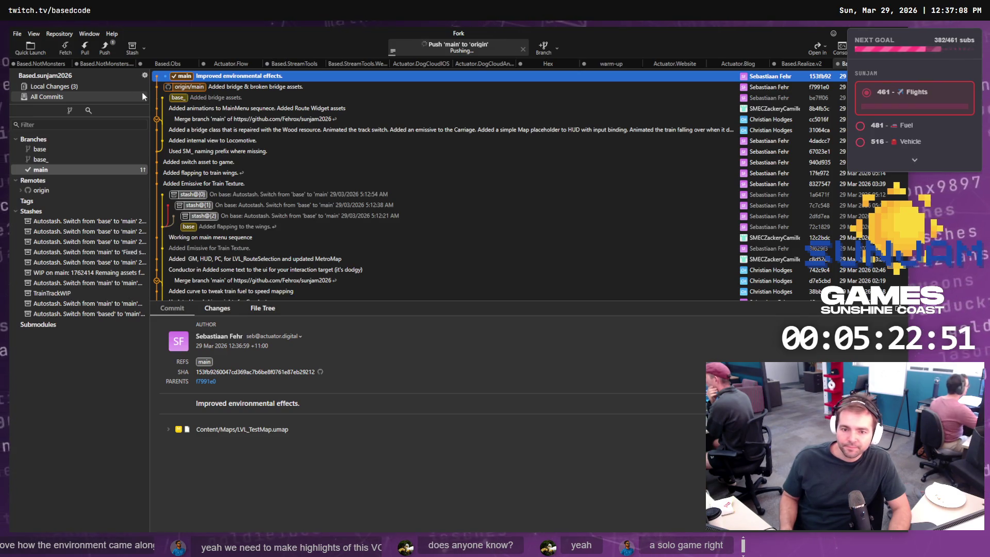
left_click(49, 149)
Delete the local base and base_ branches, confirming each deletion
key("Delete")
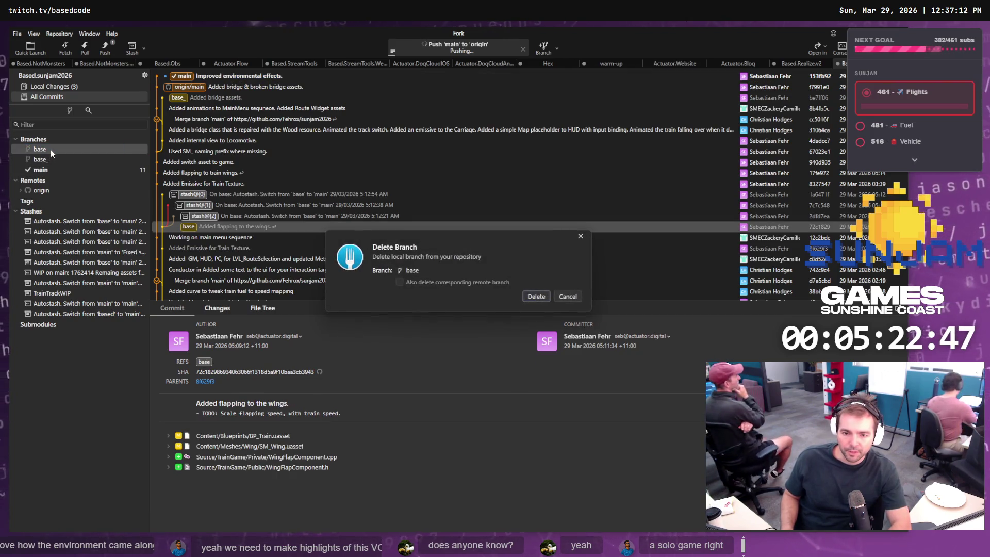
left_click(535, 295)
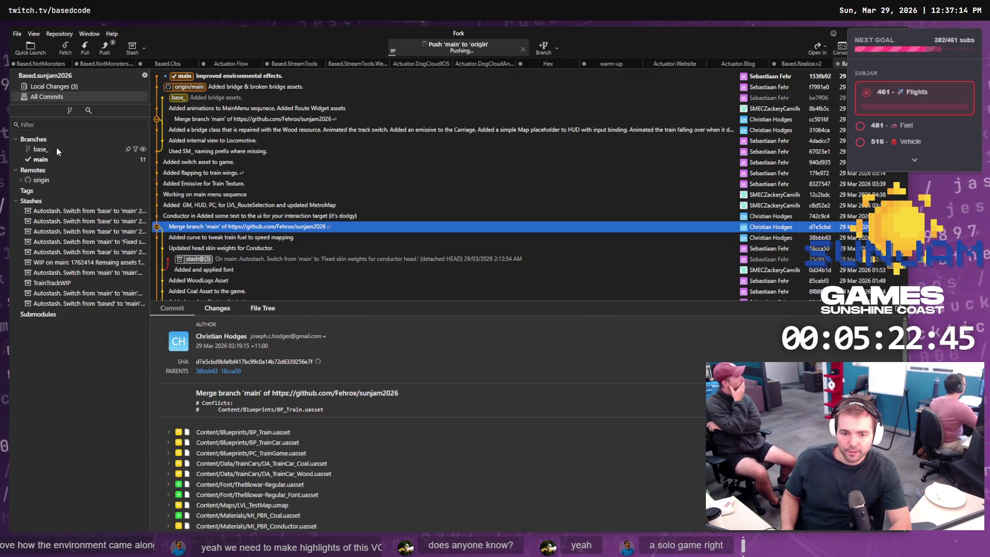
left_click(56, 149)
key("Delete")
left_click(534, 295)
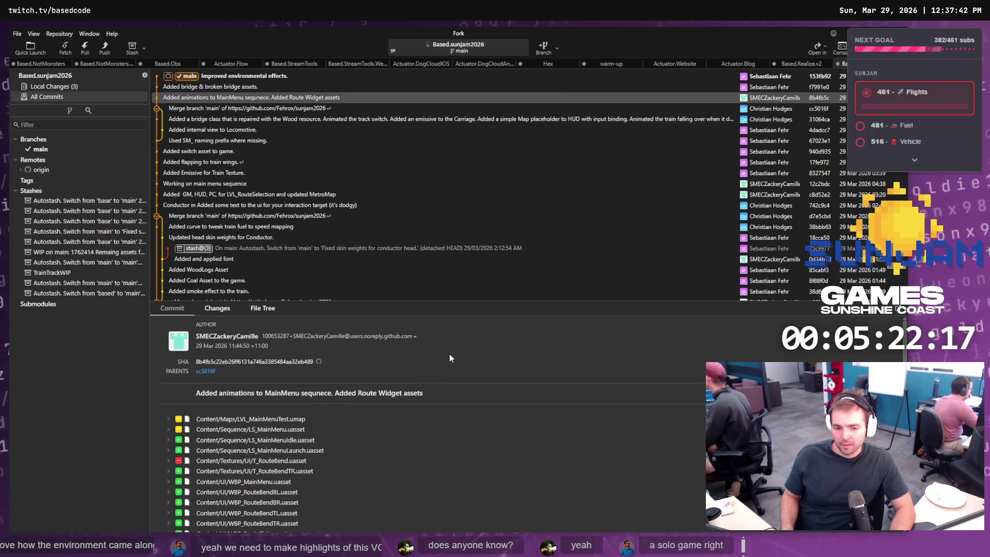
Move the downloaded zip from Downloads into Staging and rename it Furnace.zip
key("super+e")
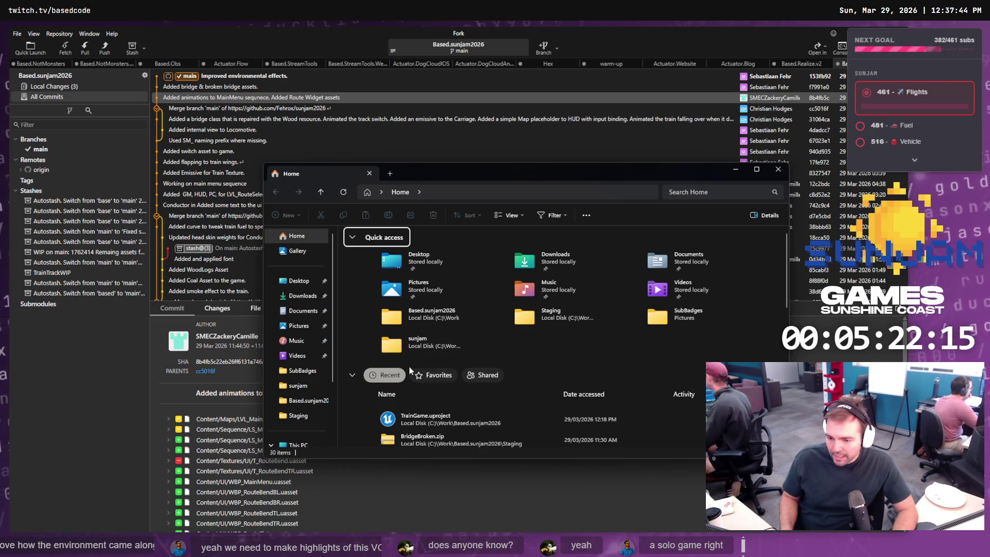
left_click(302, 296)
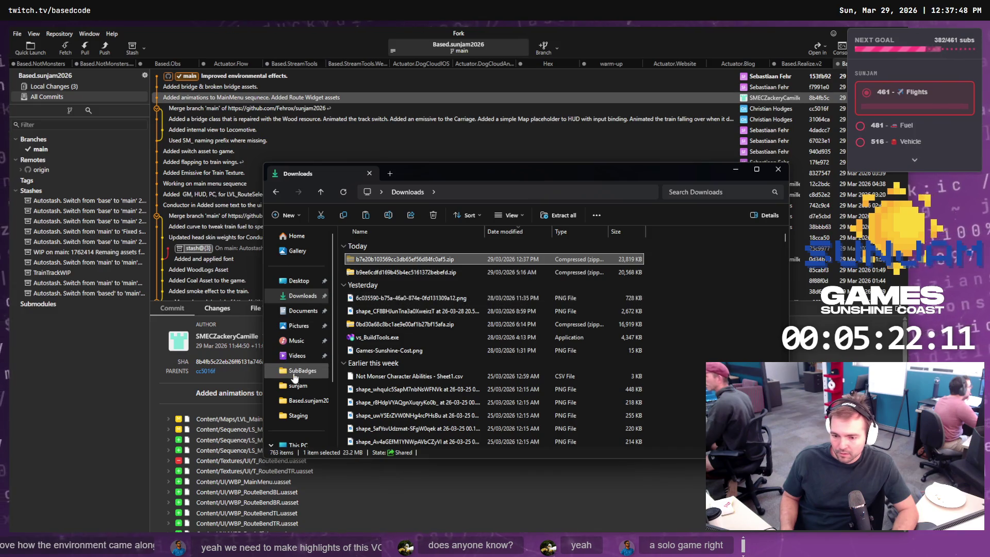
left_click_drag(306, 380, 299, 415)
left_click(298, 415)
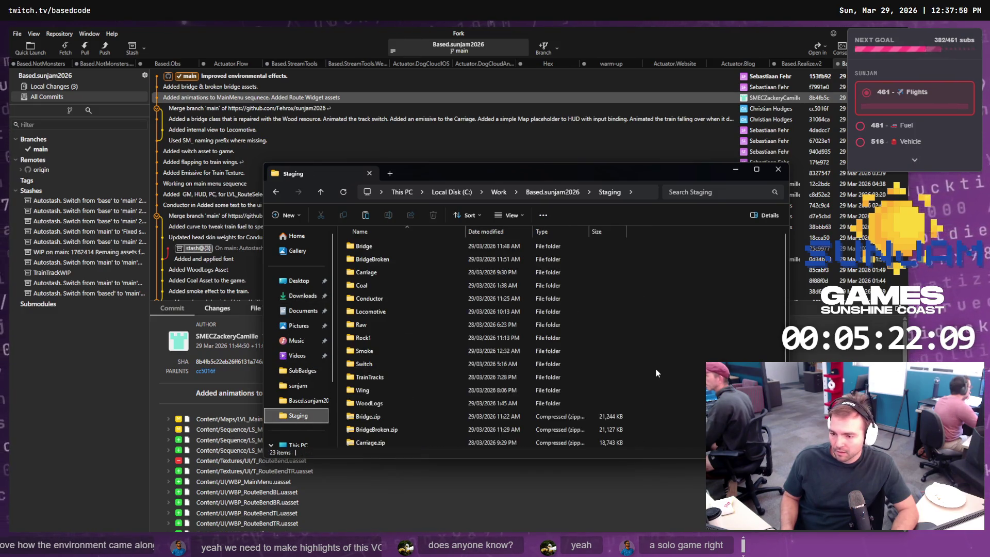
key("F2")
type("Furnace")
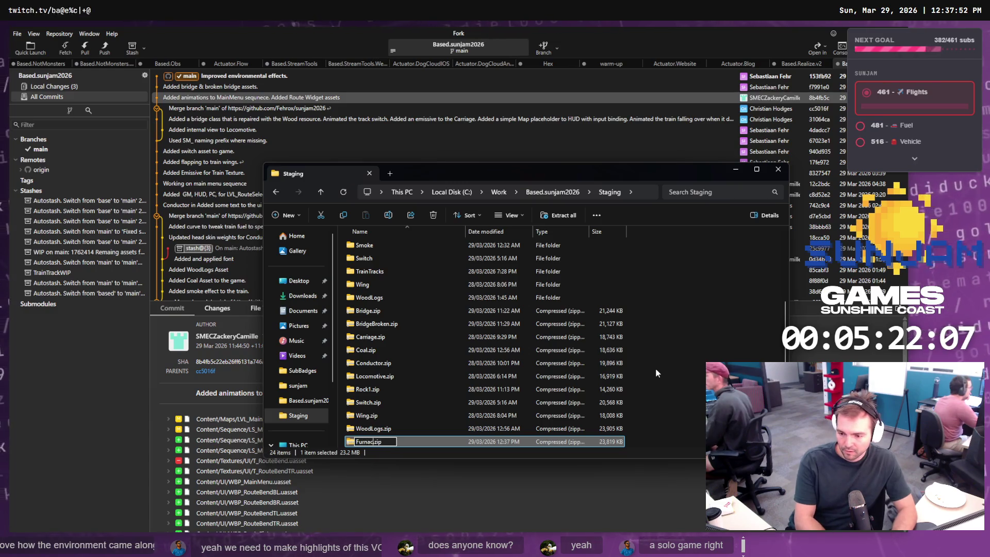
key("Return")
Extract Furnace.zip into a Furnace folder and rename its model Furnace.obj
mouse_move(513, 376)
left_mouse_down()
mouse_move(567, 384)
mouse_move(665, 376)
left_mouse_up()
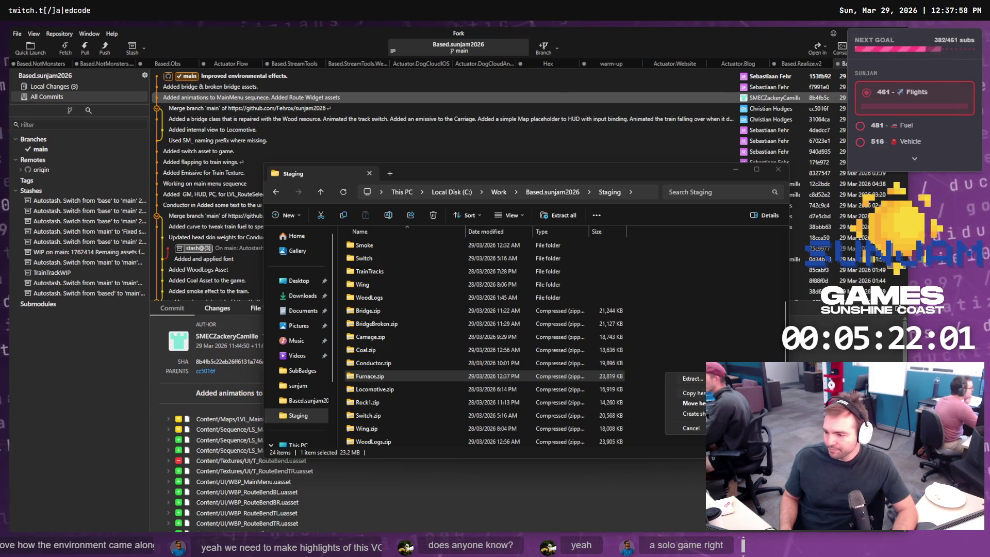
key("Escape")
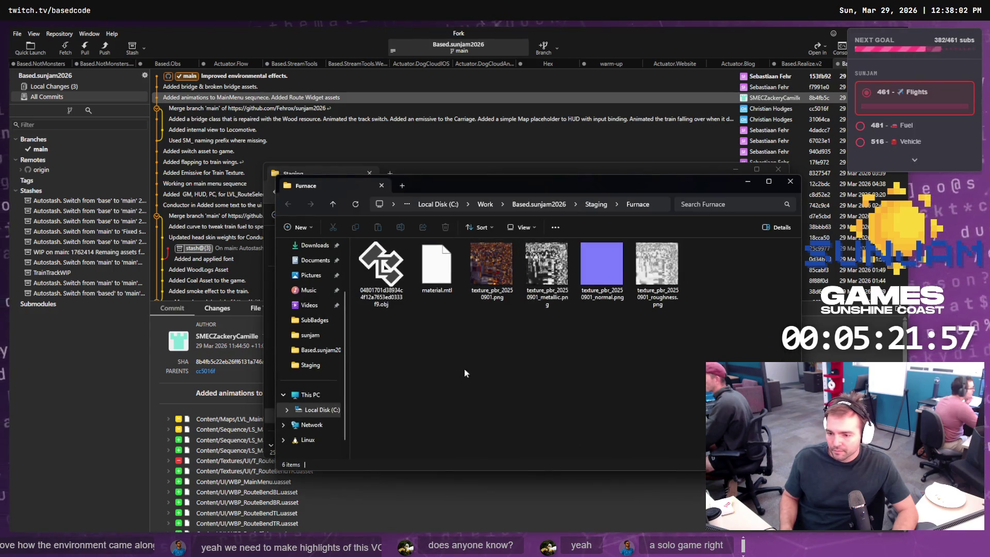
key("F2")
type("Fur")
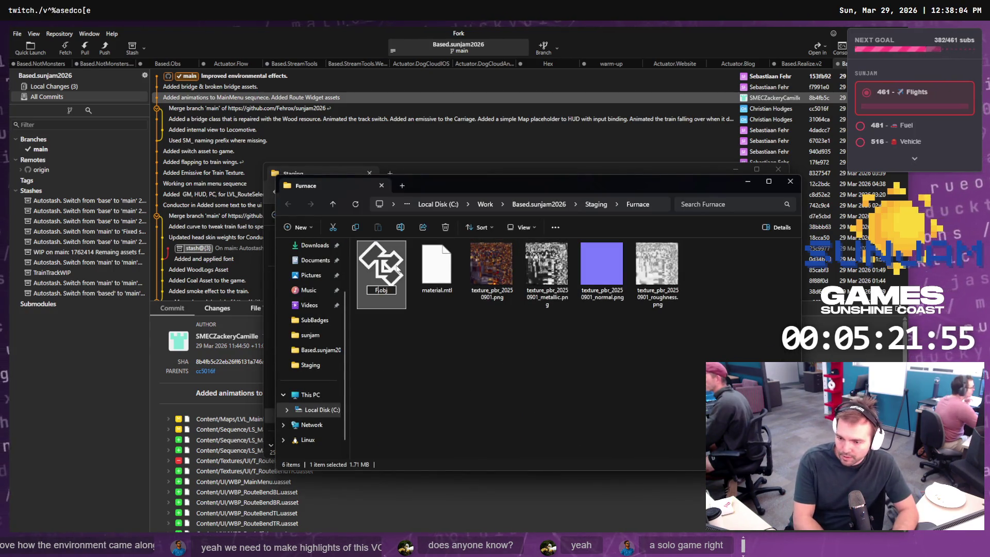
type("nace")
key("Return")
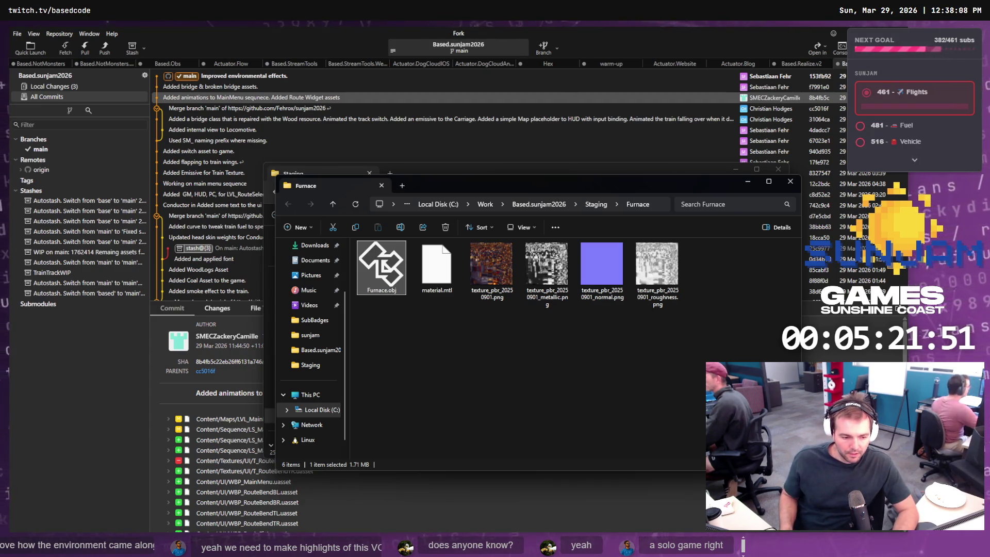
key("alt+Tab")
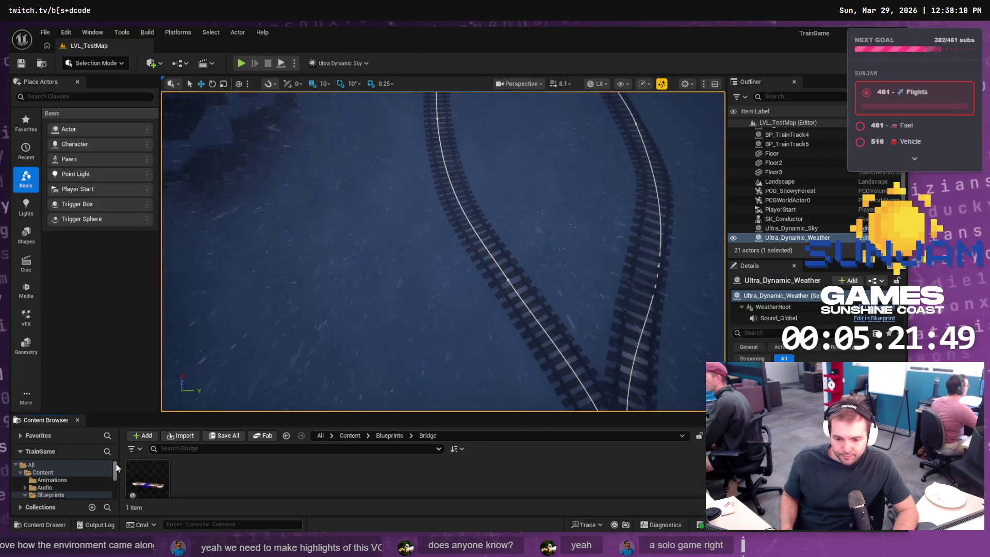
Create a new folder named Furnace inside the Content/Meshes folder
scroll(48, 483, "down", 3)
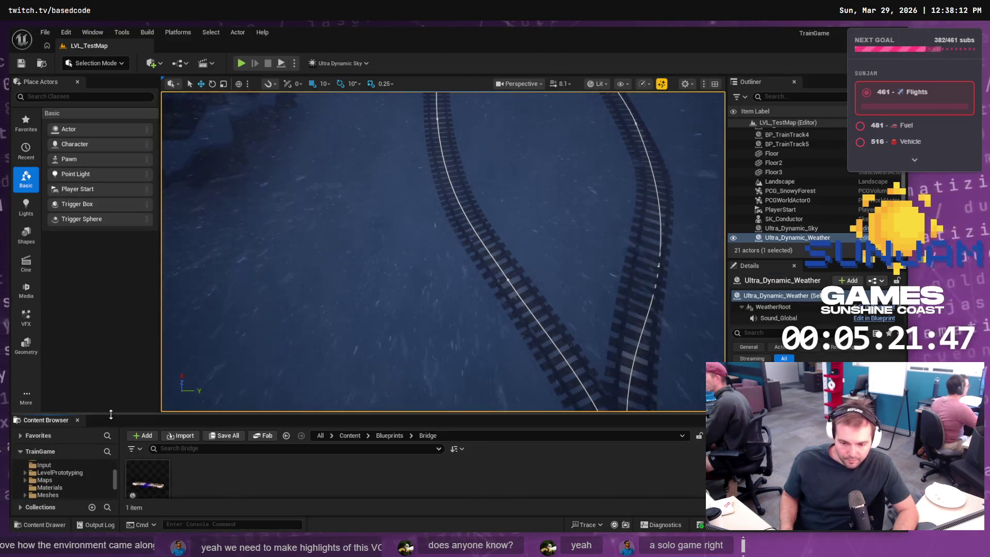
left_click_drag(115, 385, 114, 362)
scroll(69, 461, "down", 2)
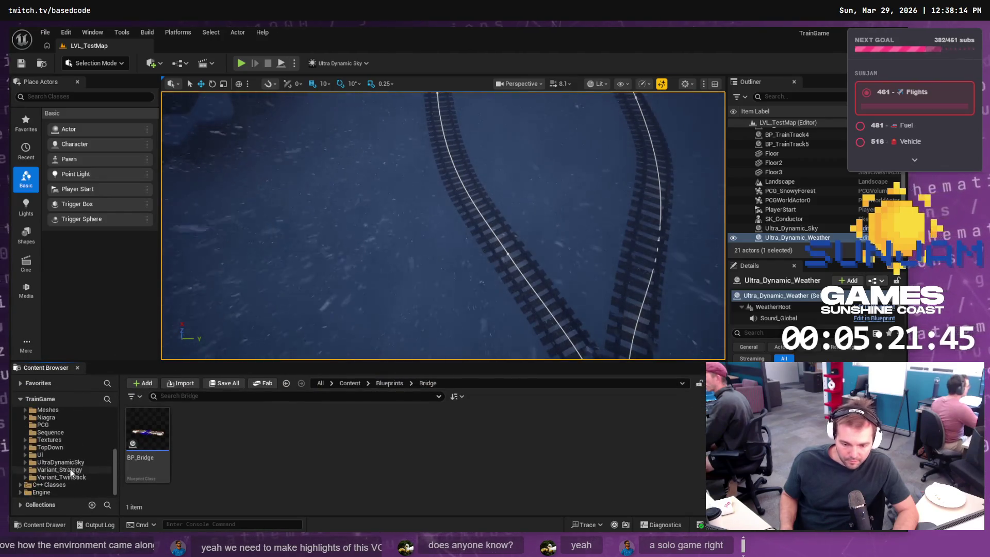
scroll(67, 448, "up", 1)
left_click(56, 424)
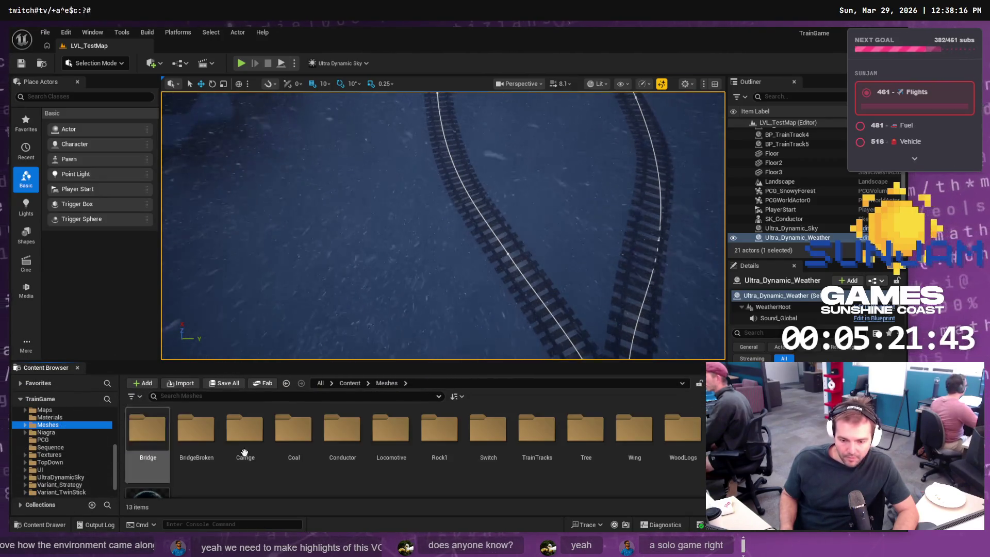
right_click(333, 487)
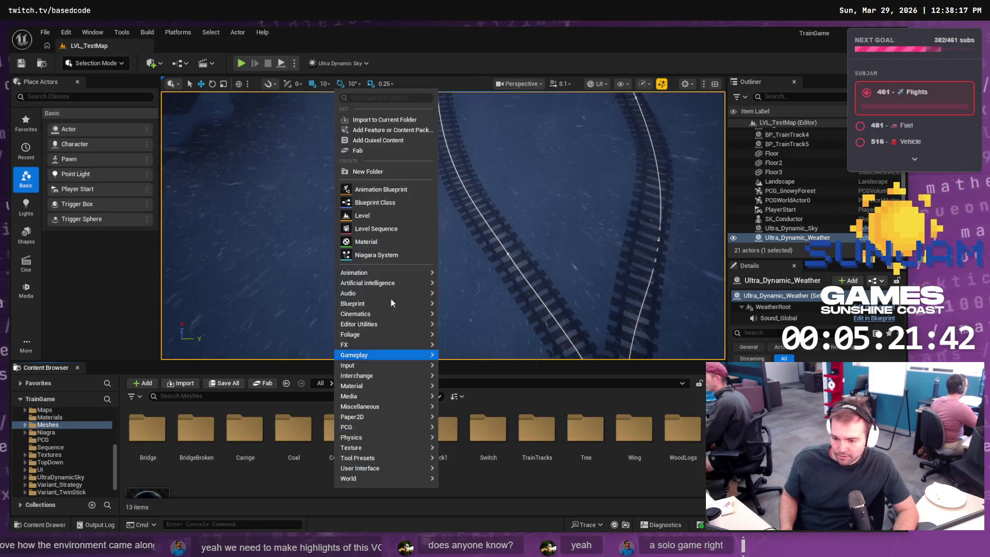
left_click(374, 173)
type("Furnace")
key("Return")
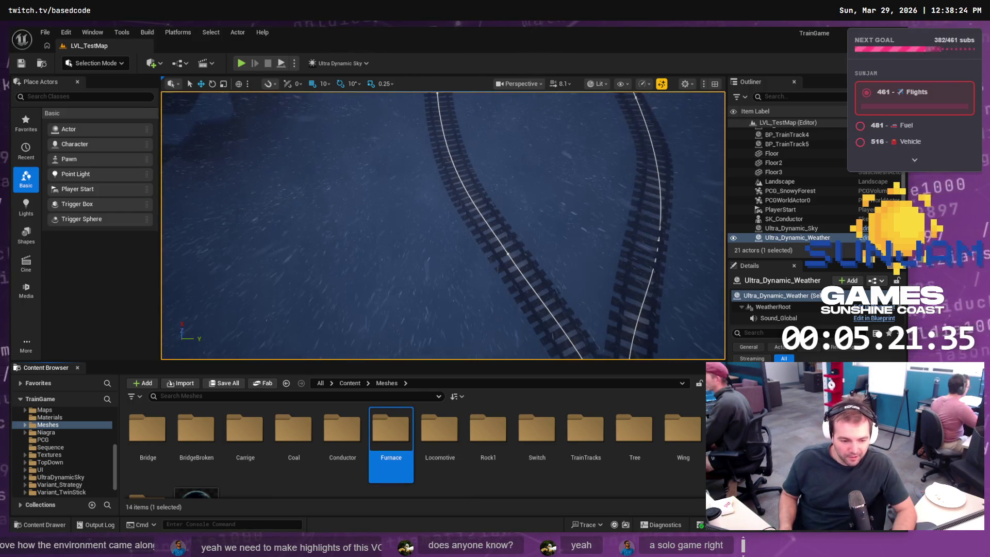
Open the new Meshes/Furnace folder in the Content Browser
key("alt+Tab")
left_click(245, 430)
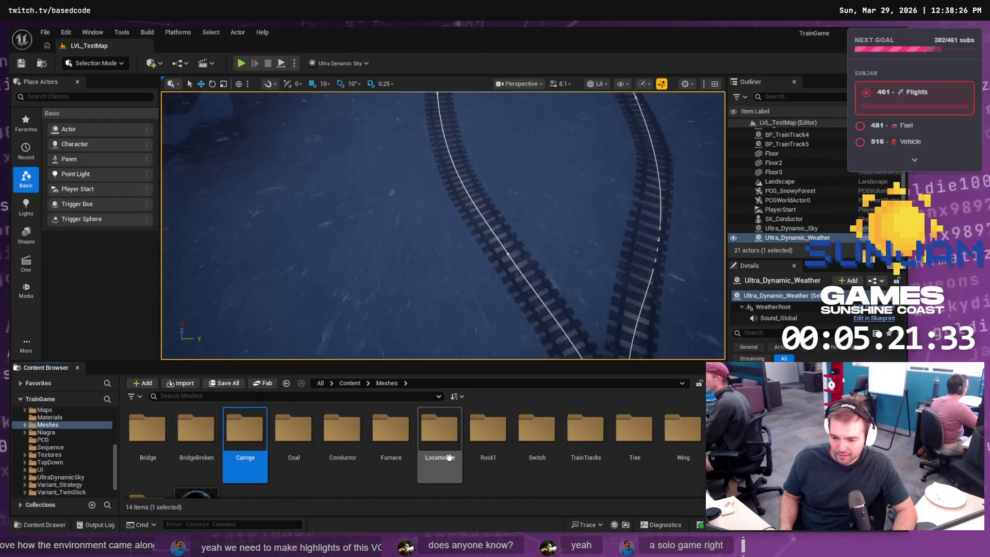
double_click(391, 430)
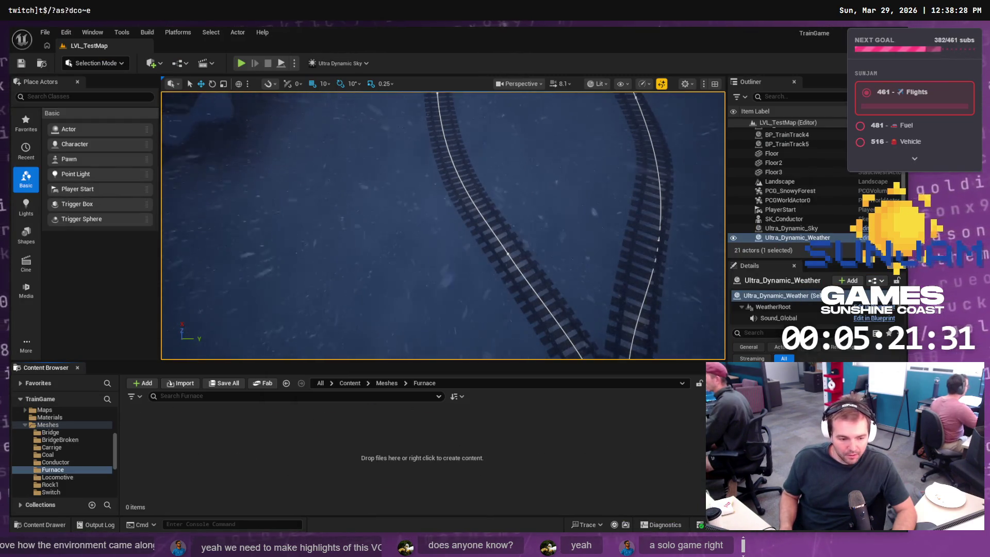
Abandon renaming the furnace model file, keeping it named Furnace.obj
key("alt+Tab")
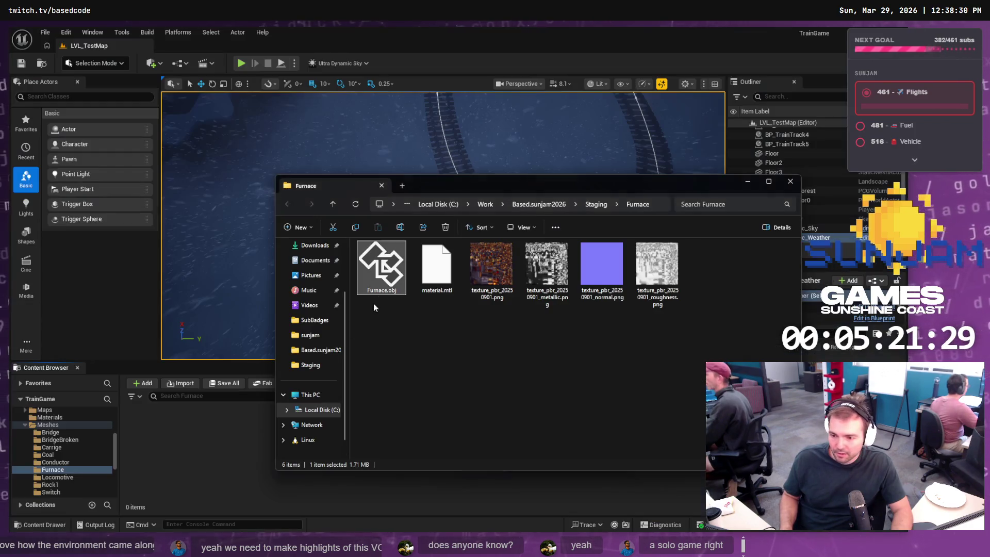
key("F2")
type("SM")
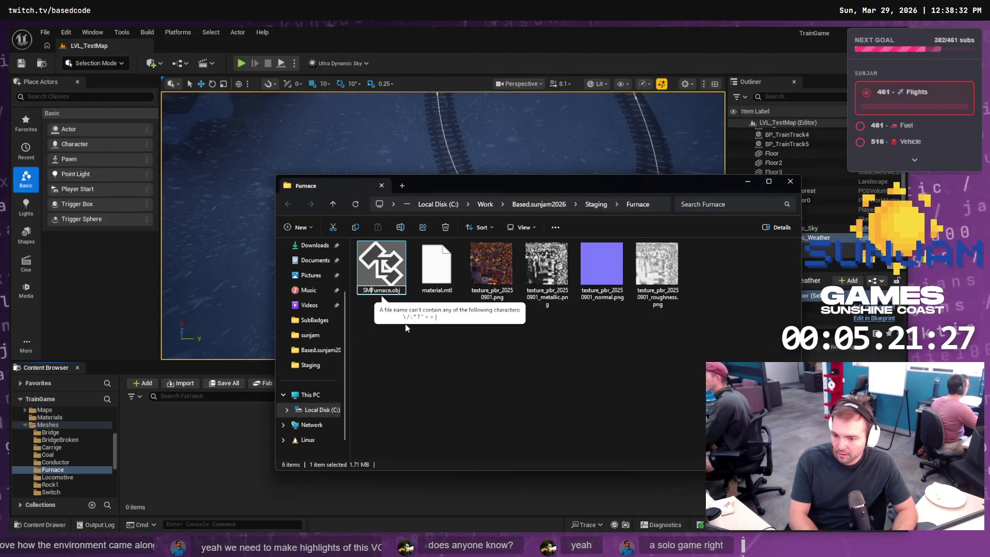
key("BackSpace")
key("BackSpace")
key("Escape")
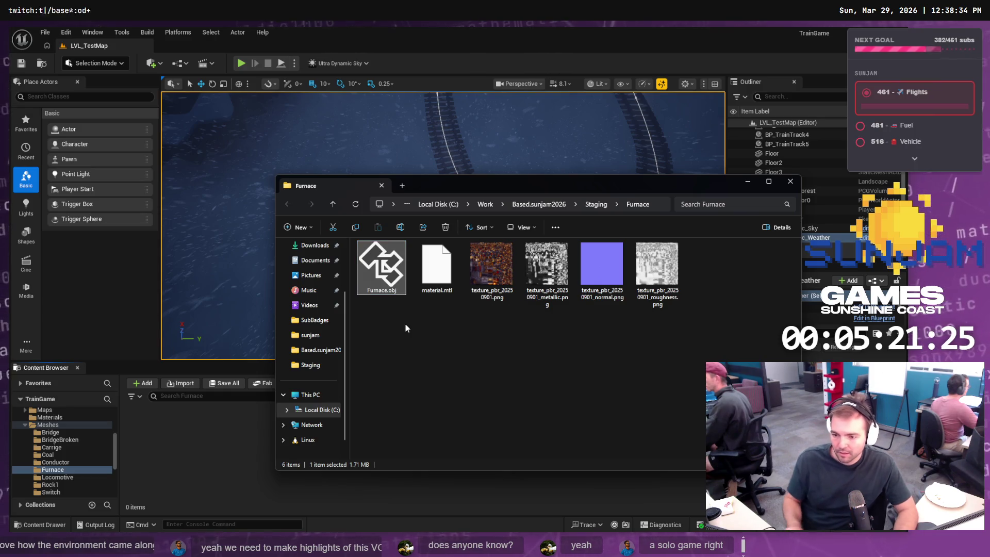
key("alt+Tab")
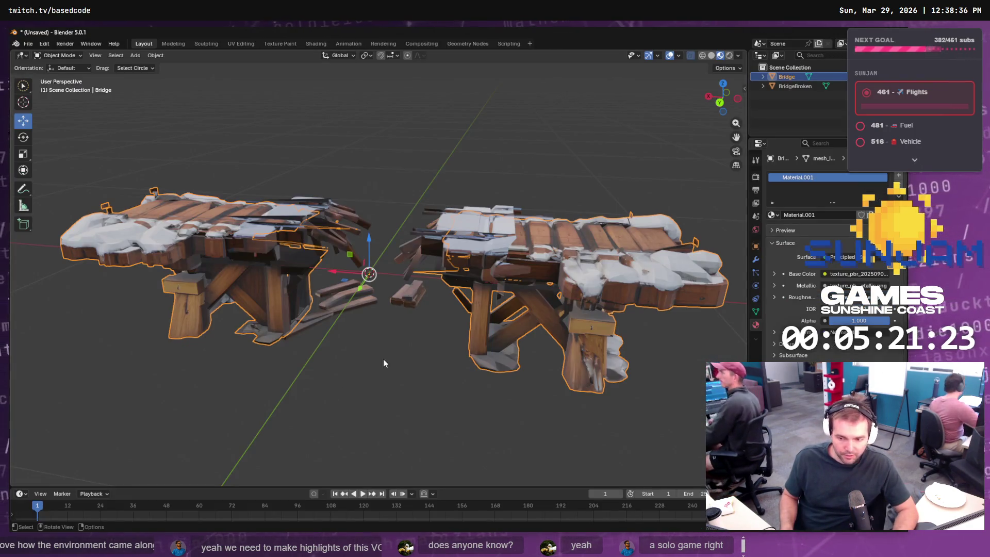
Delete the intact Bridge object, then undo the deletion to restore it
key("Delete")
left_click(787, 76, "ctrl")
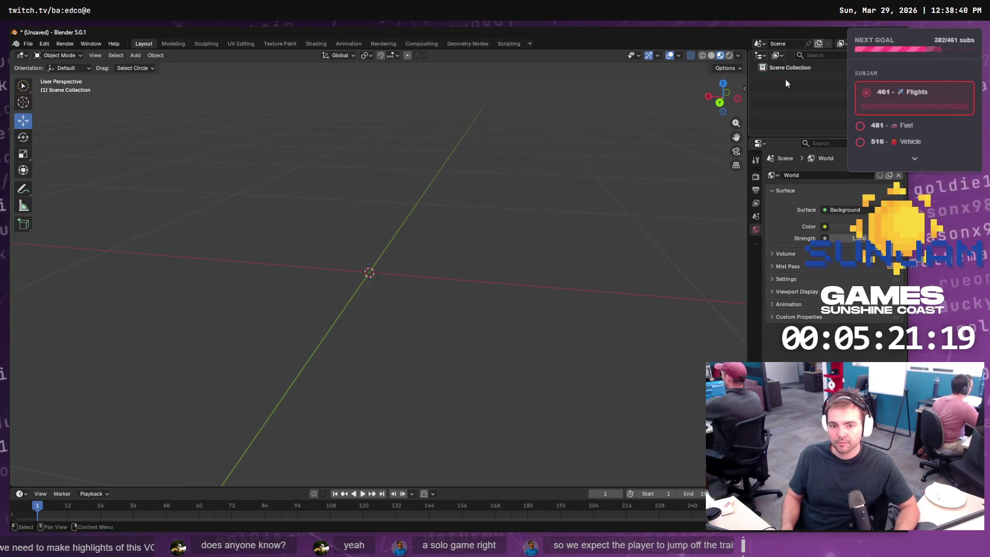
key("ctrl+z")
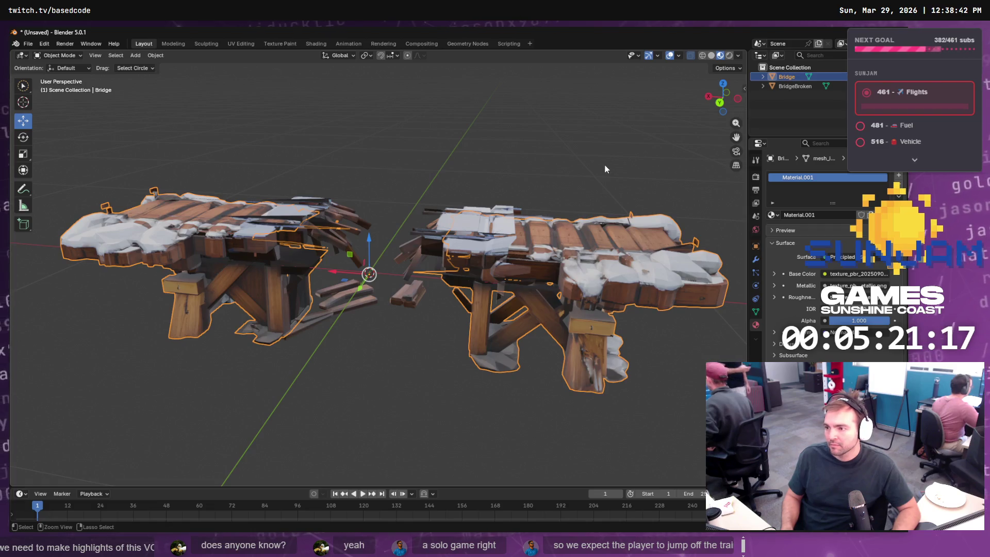
Save the scene as BridgeBroken.blend in the Staging/BridgeBroken folder
left_click(26, 44)
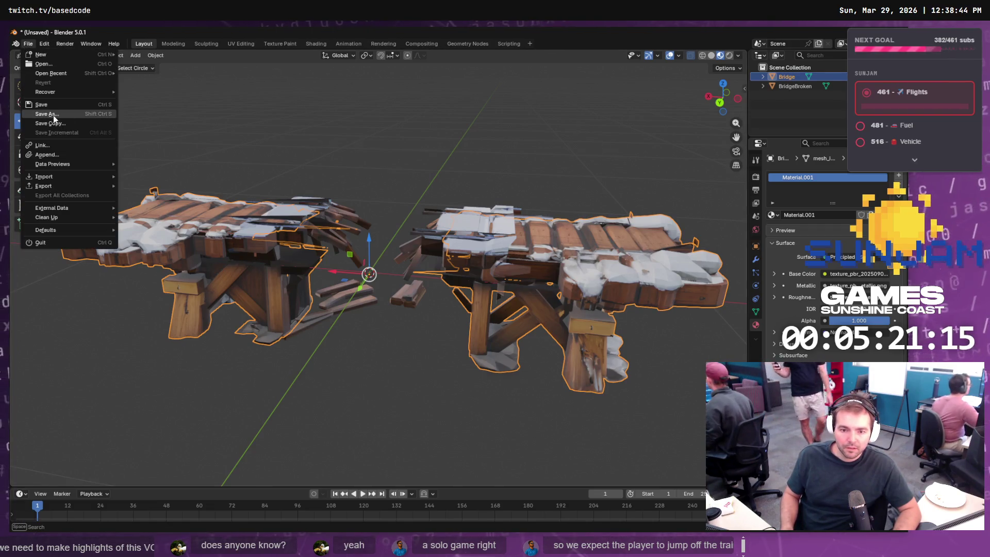
left_click(57, 116)
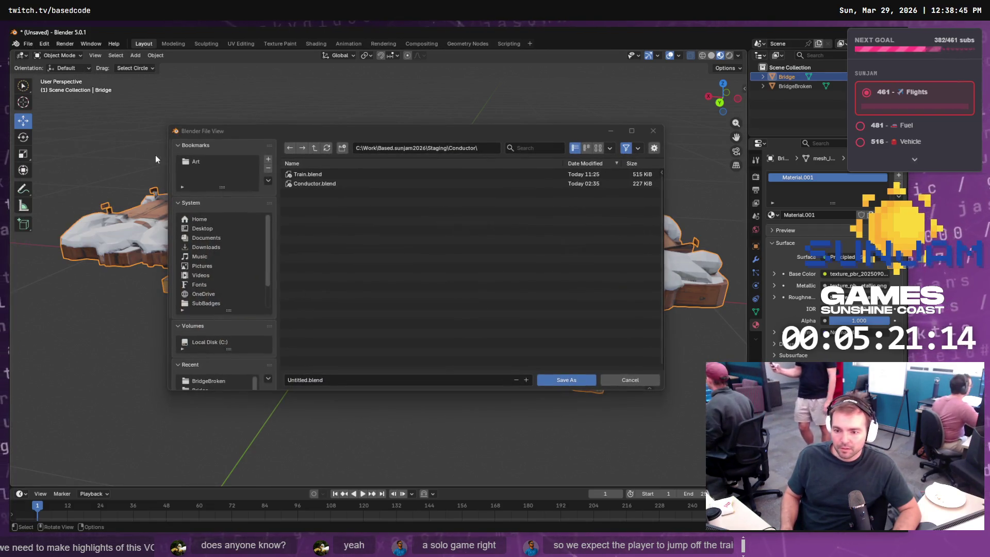
left_click(317, 149)
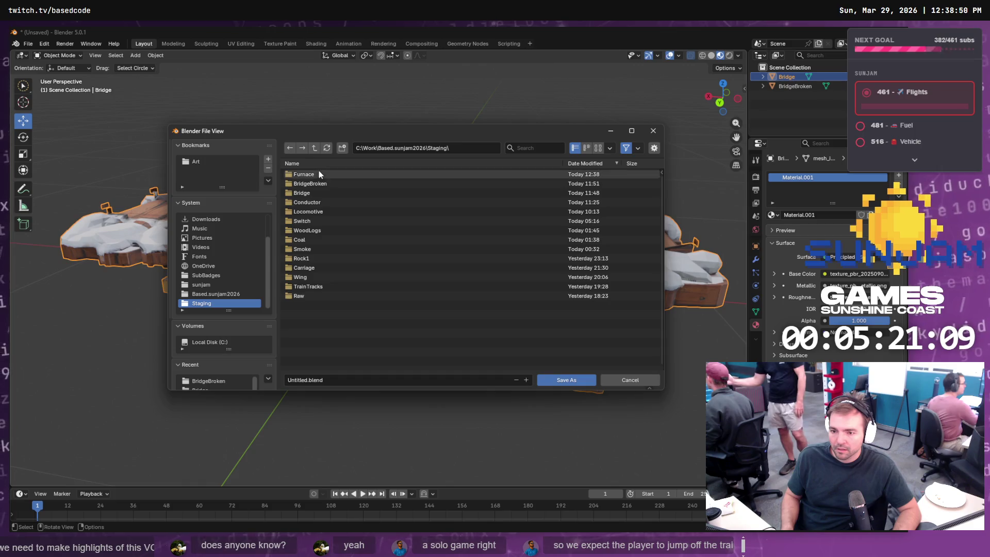
double_click(309, 184)
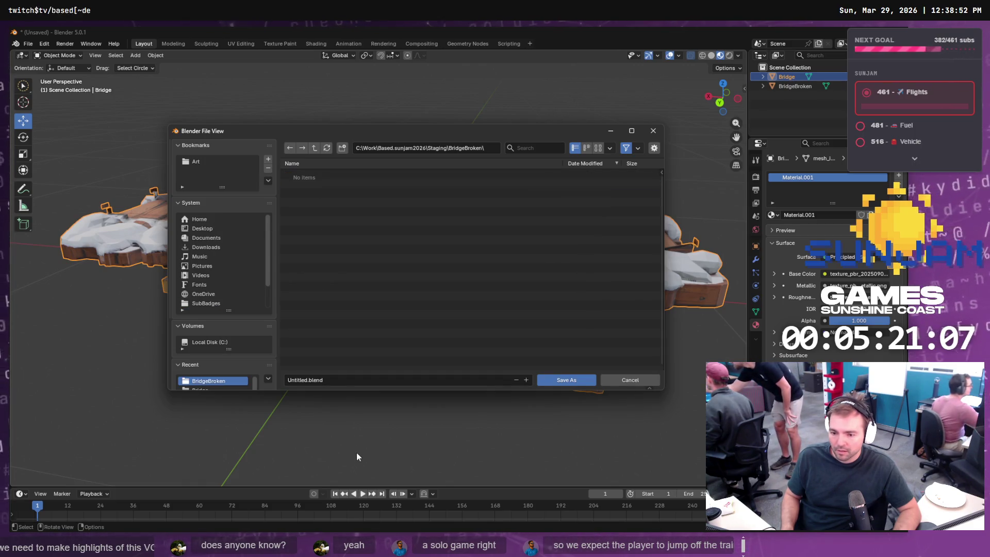
left_click(352, 384)
type("Br")
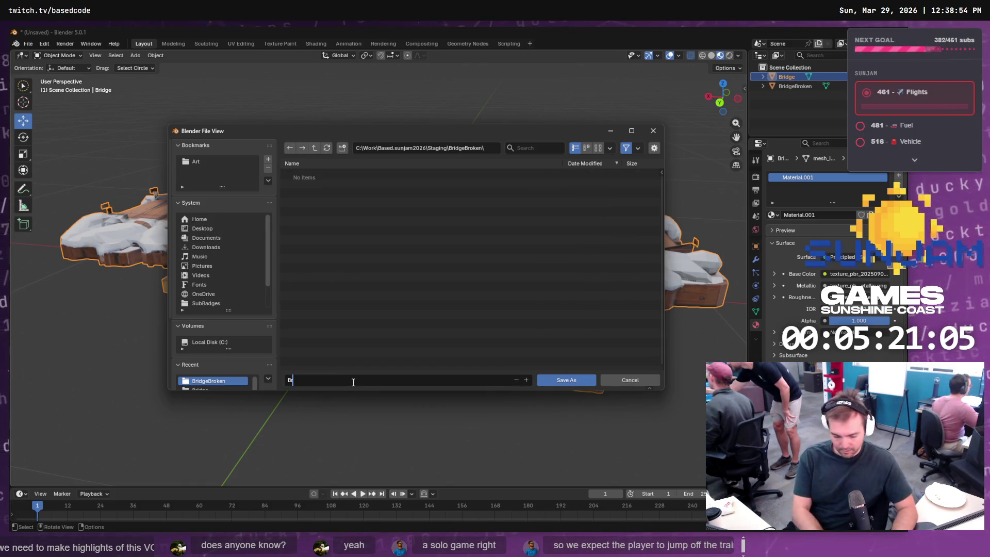
type("idgeBroken.blend")
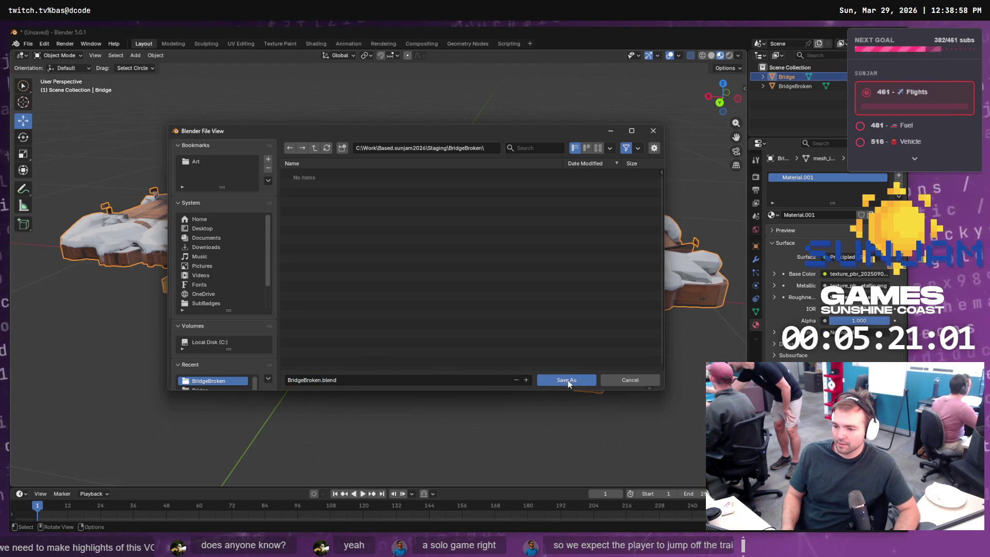
left_click(567, 379)
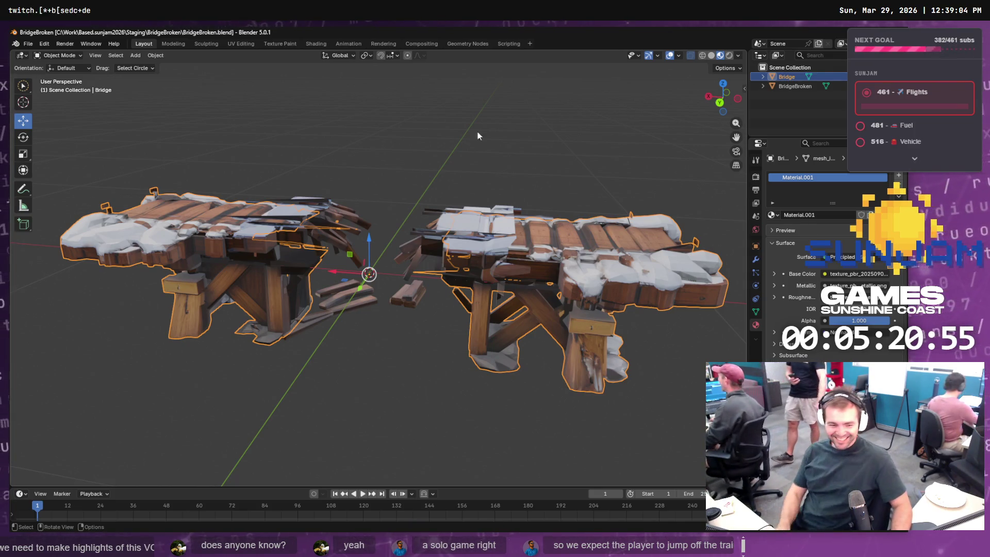
key("alt+Tab")
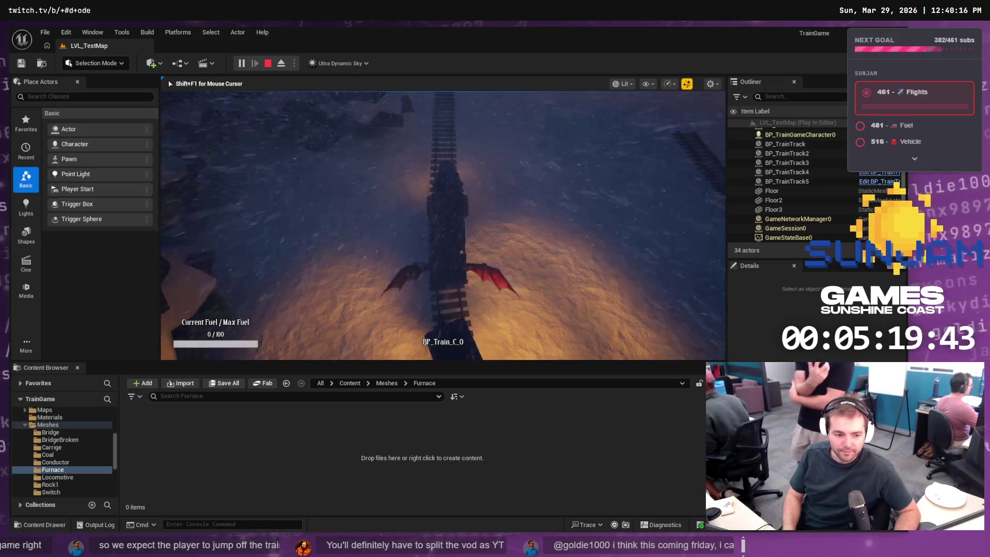
Stop the running LVL_TestMap play test and return to the level editor
key("Escape")
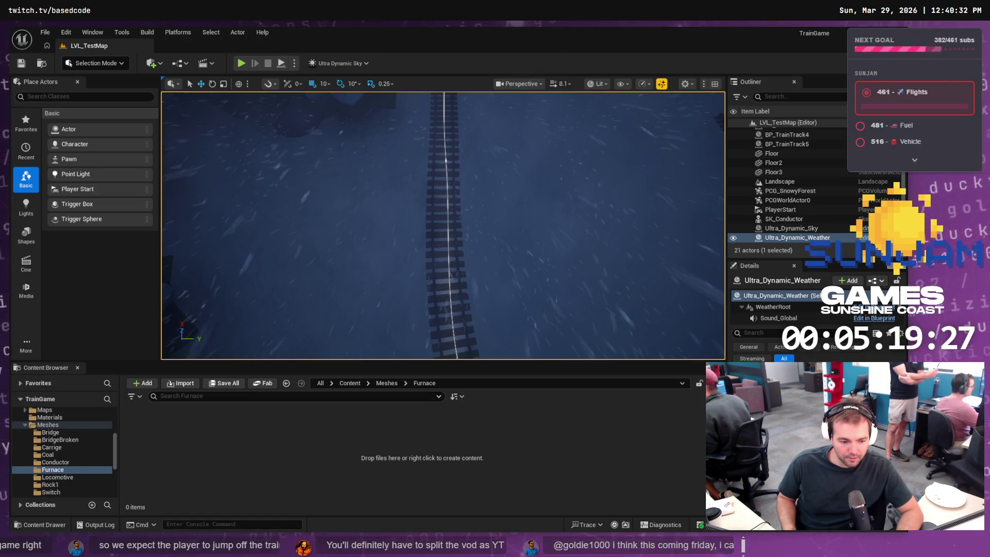
Delete both bridge meshes and drag Furnace.obj into Blender as a Wavefront OBJ import
key("alt+Tab")
left_click(380, 268)
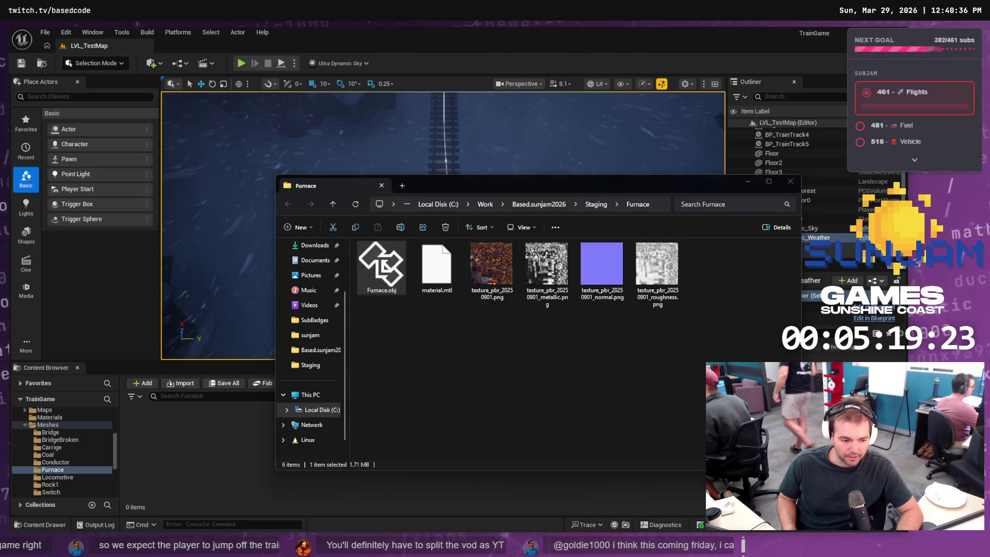
key("alt+Tab")
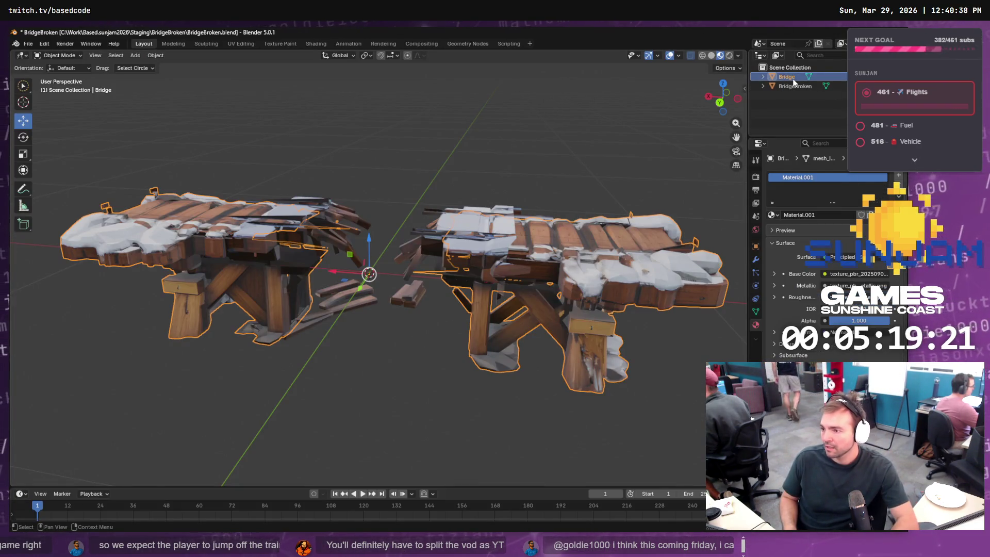
key("Delete")
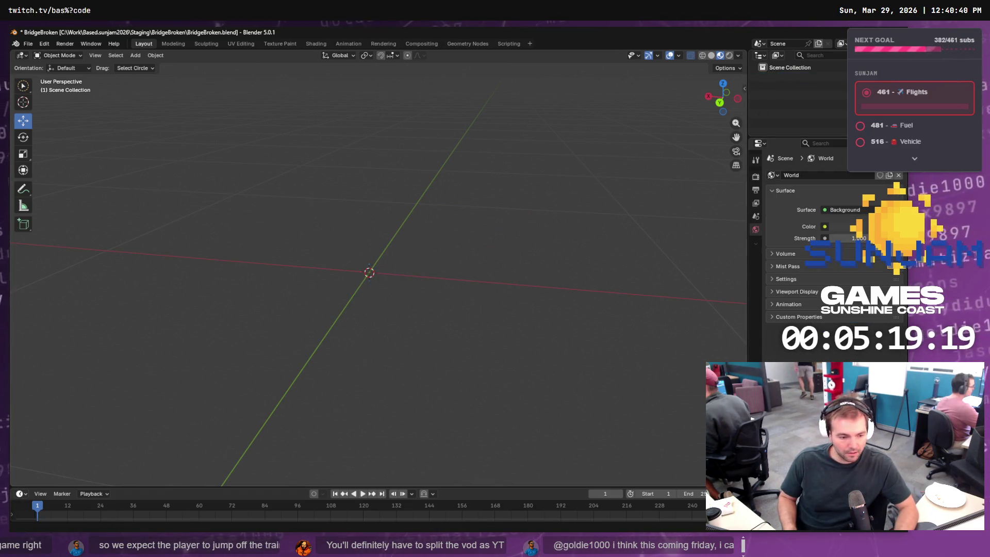
key("alt+Tab")
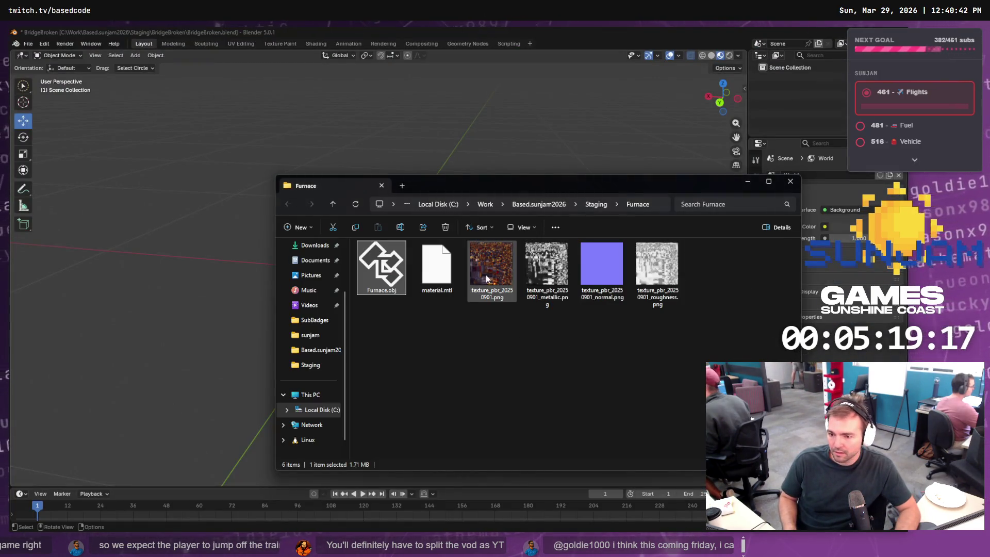
left_click_drag(234, 216, 237, 227)
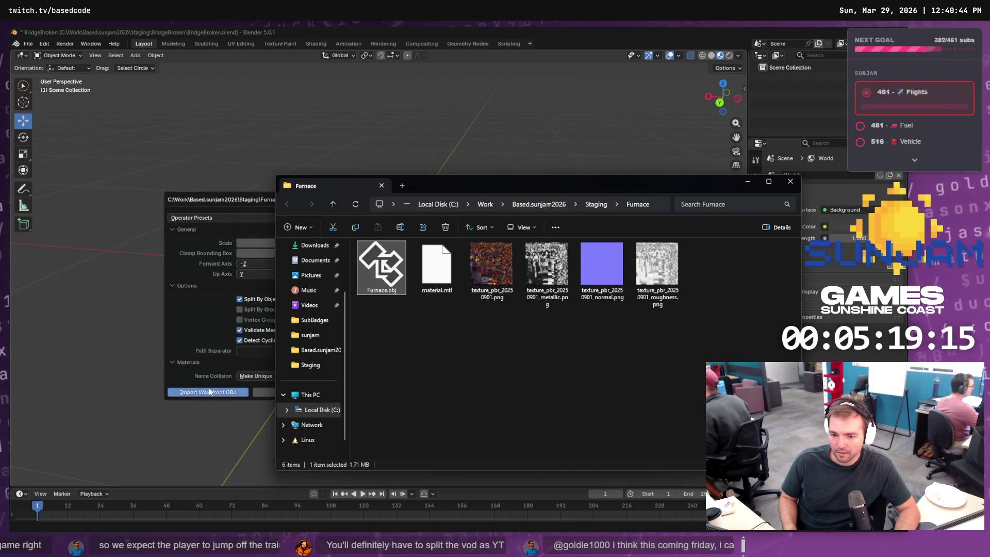
left_click(200, 394)
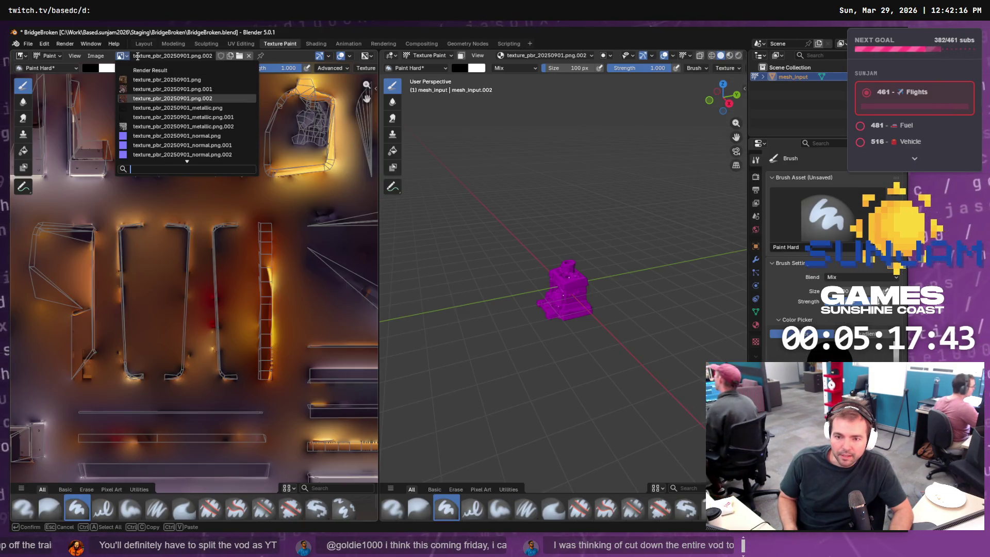
Browse the loaded texture images, then switch to node-based material editing
key("Down")
key("Down")
key("Down")
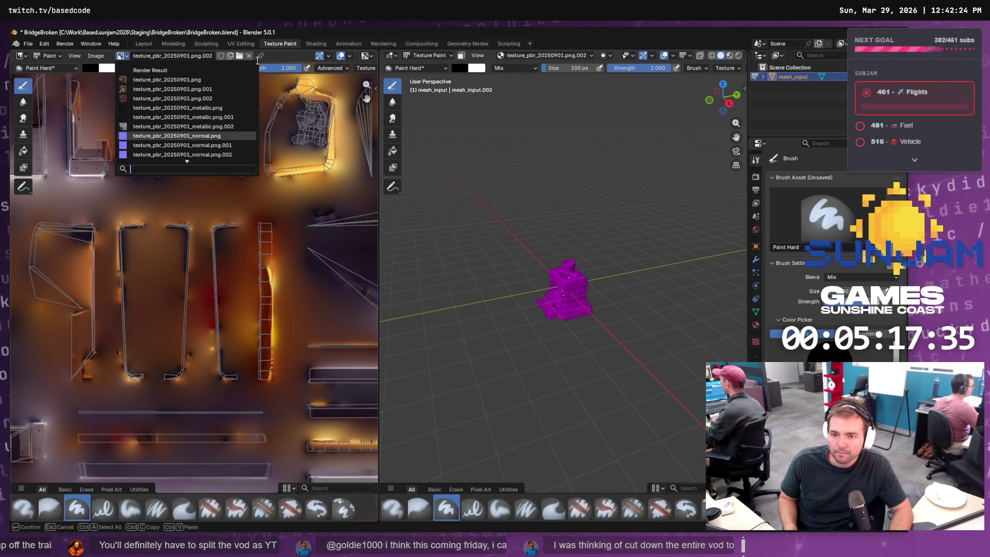
left_click(309, 46)
left_click(315, 44)
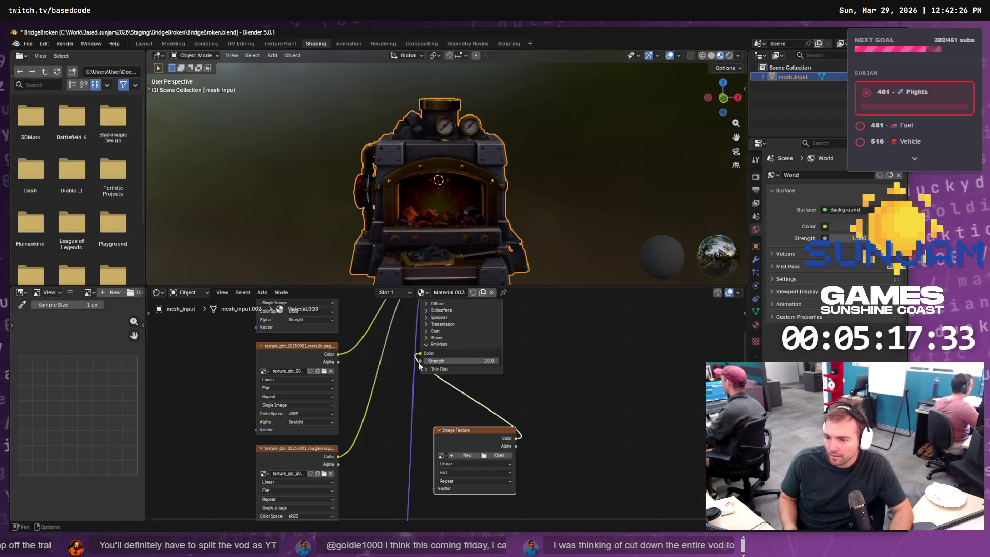
Create a new texture_pbr_20250901_emissive image without alpha on the empty Image Texture node
left_click(465, 456)
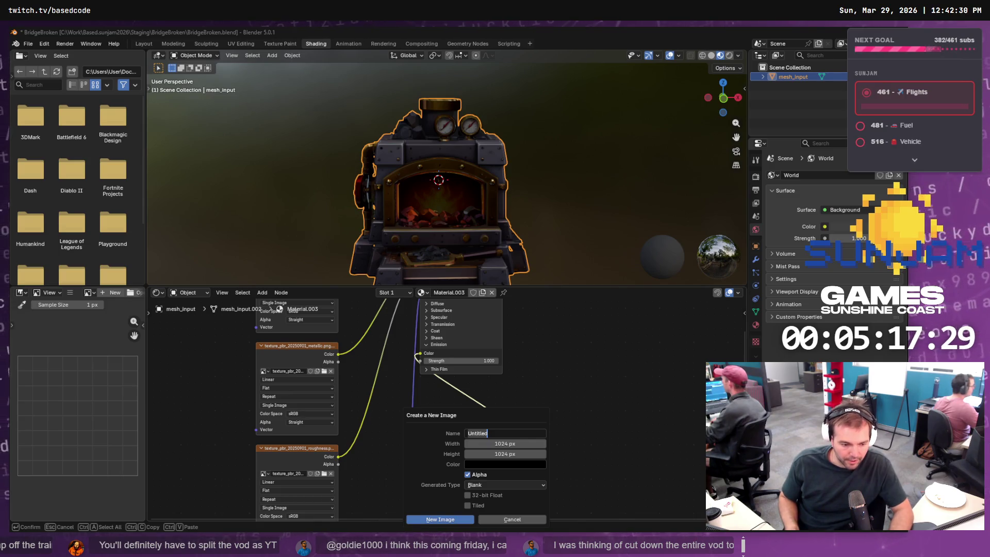
key("alt+Tab")
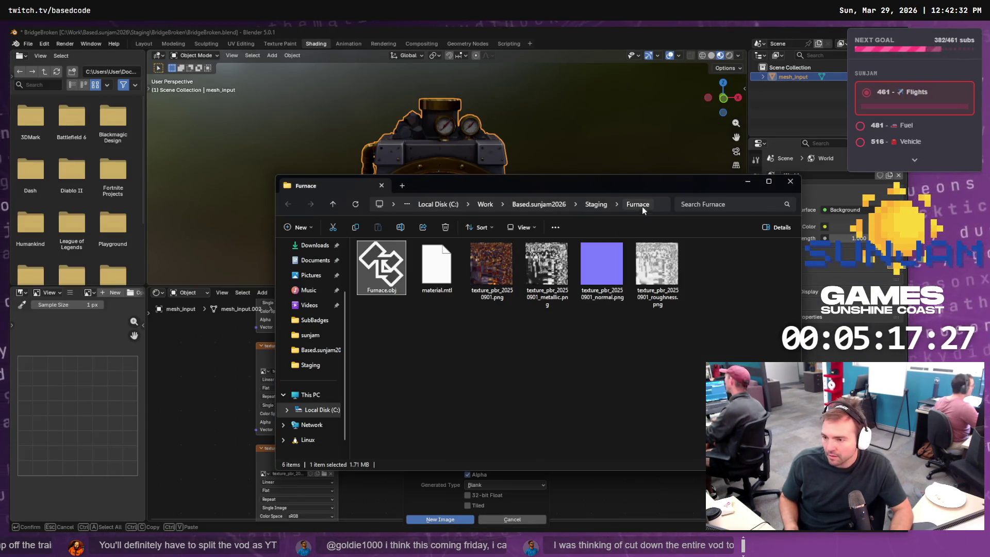
left_click(661, 297)
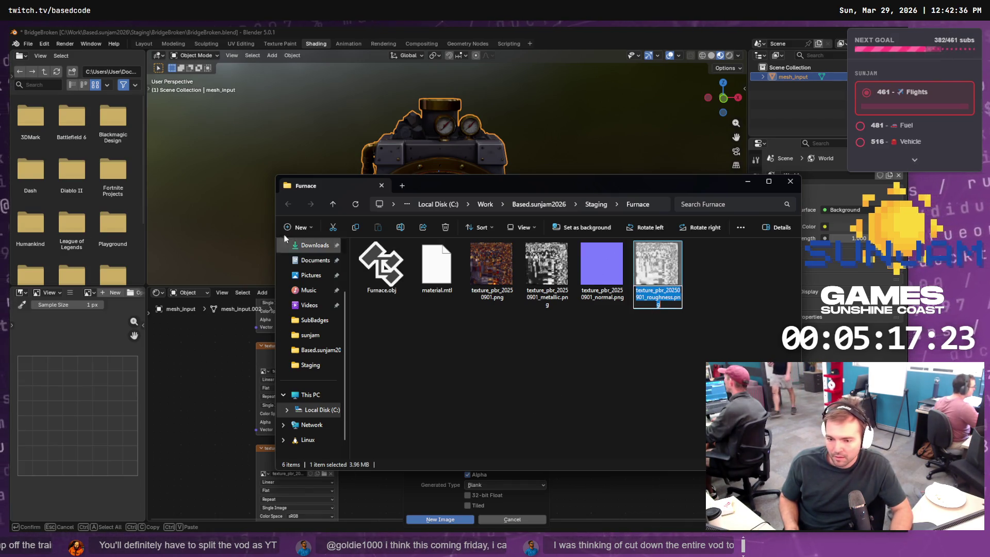
left_click(519, 470)
key("ctrl+v")
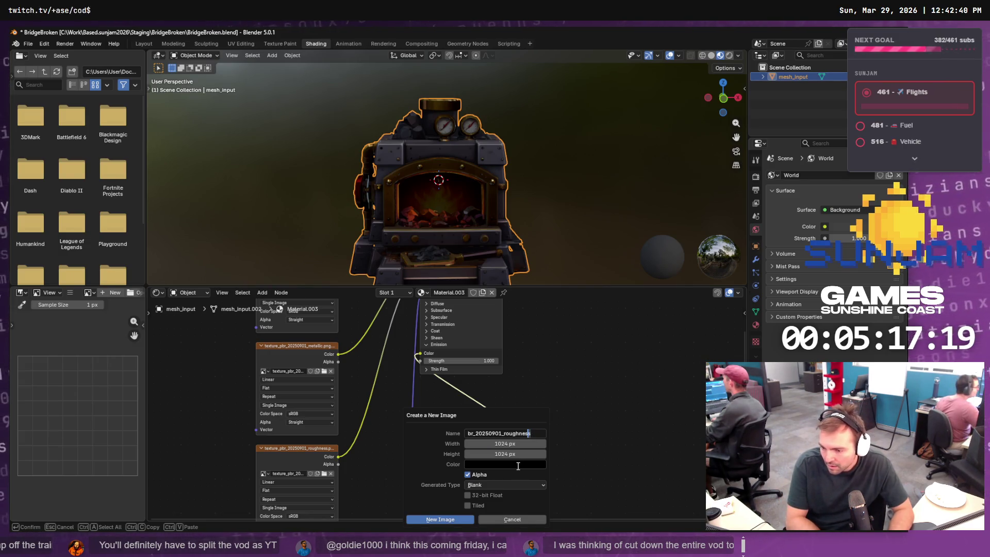
type("emissive")
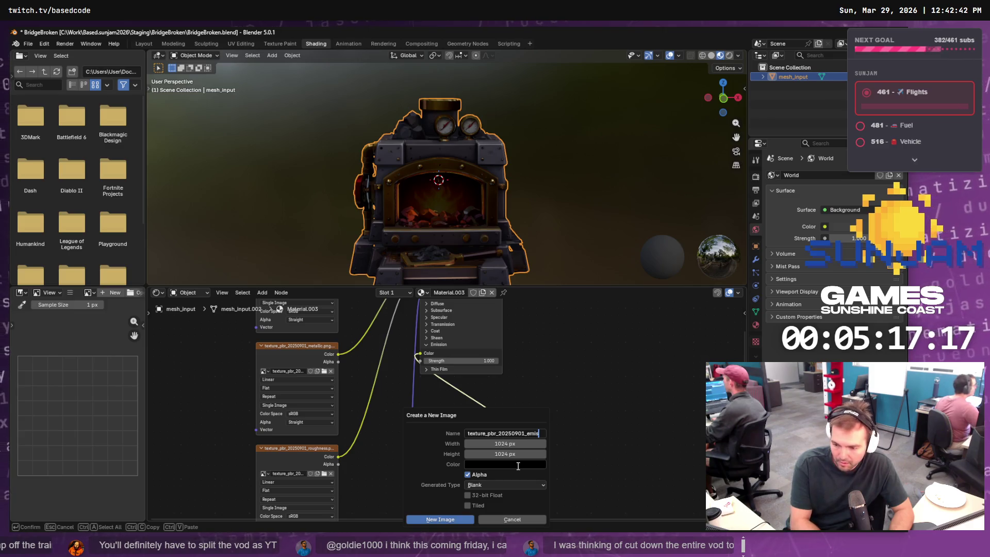
key("Return")
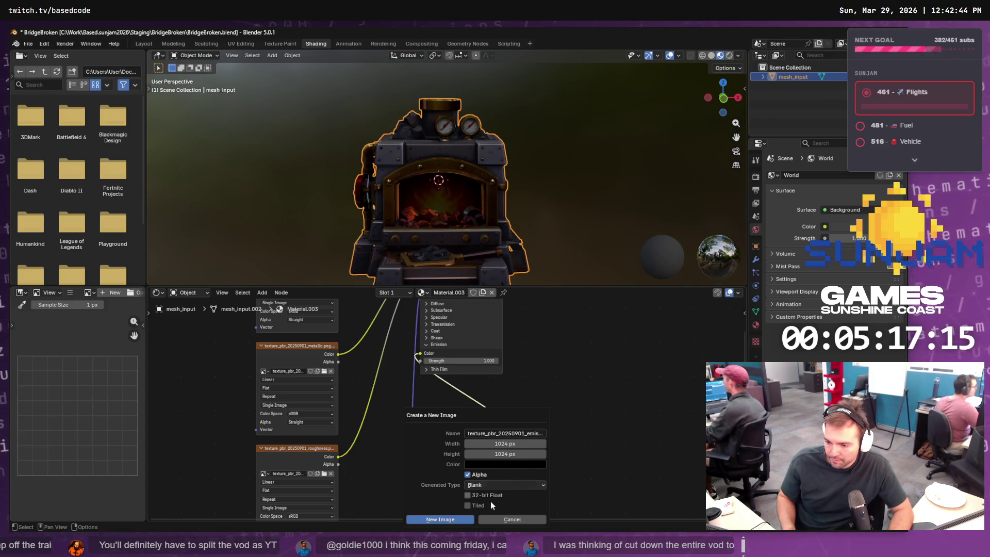
left_click(467, 474)
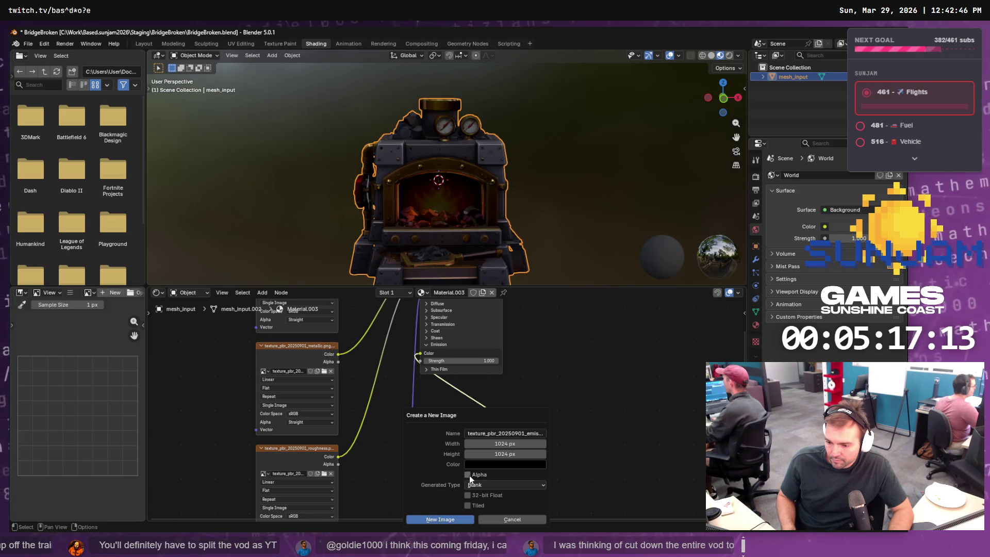
left_click(443, 519)
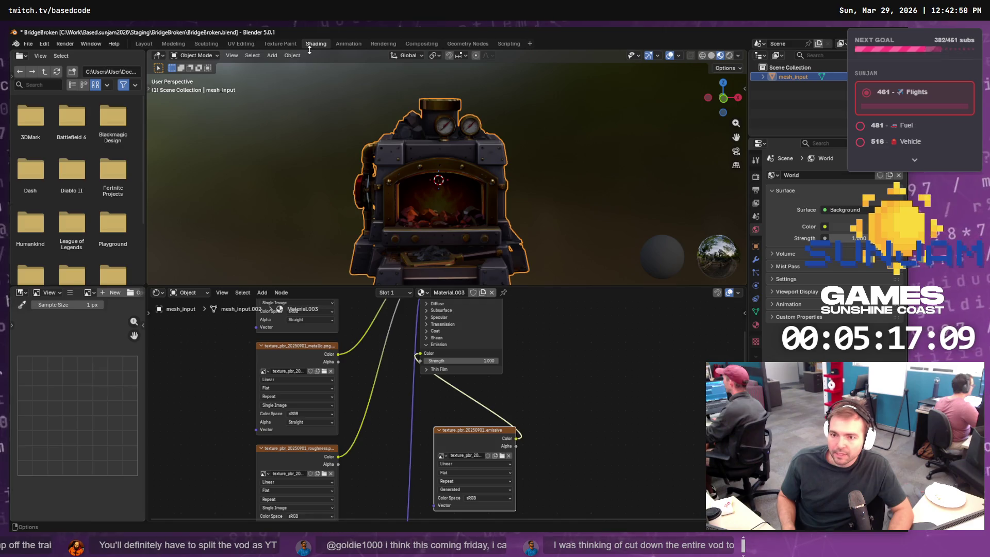
left_click(280, 44)
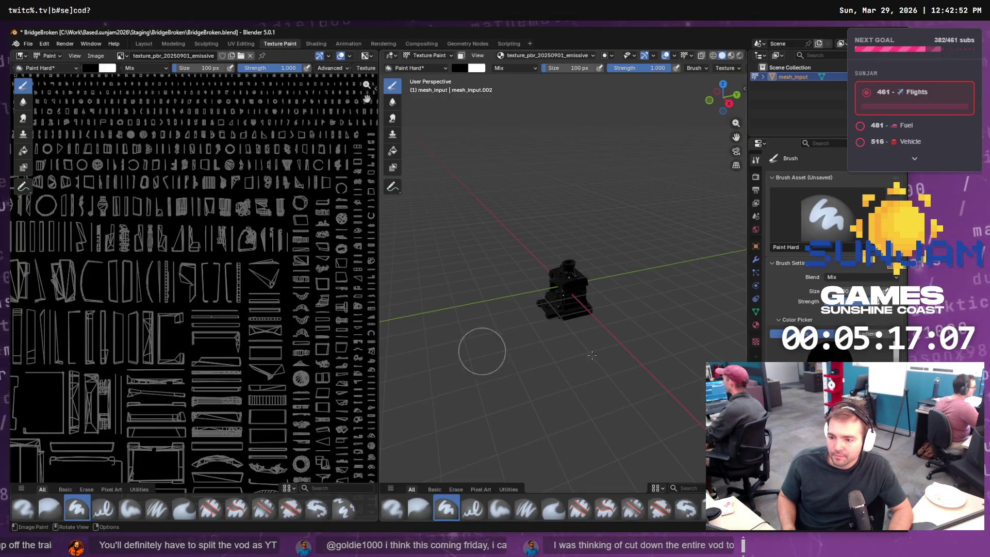
Set the secondary paint colour to black and the primary to gold #B8871E
scroll(574, 303, "up", 10)
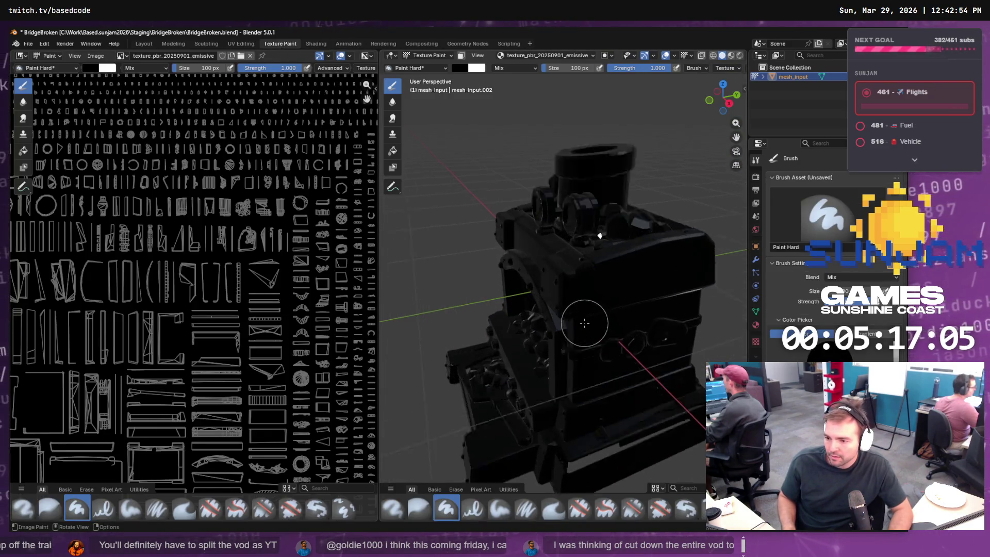
left_click_drag(580, 326, 658, 292)
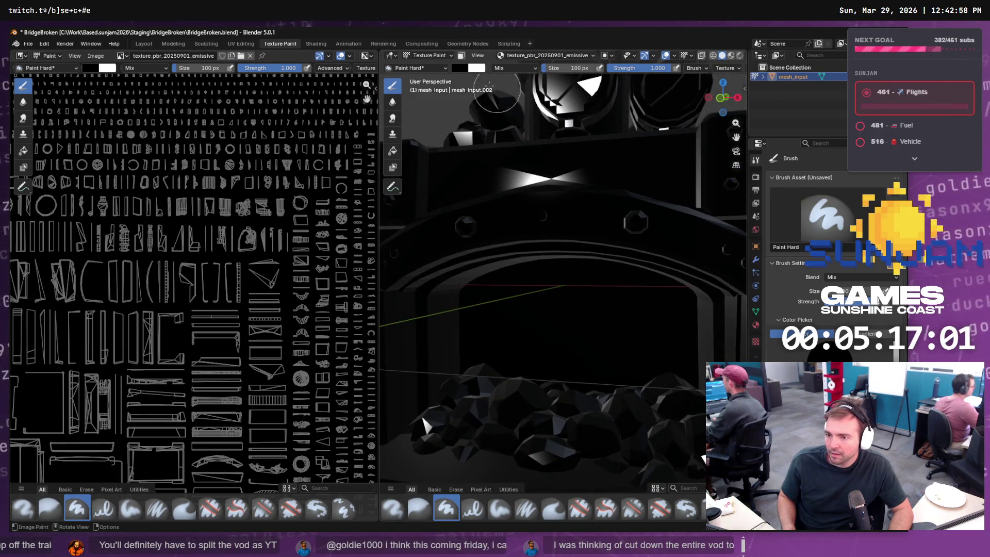
left_click(463, 69)
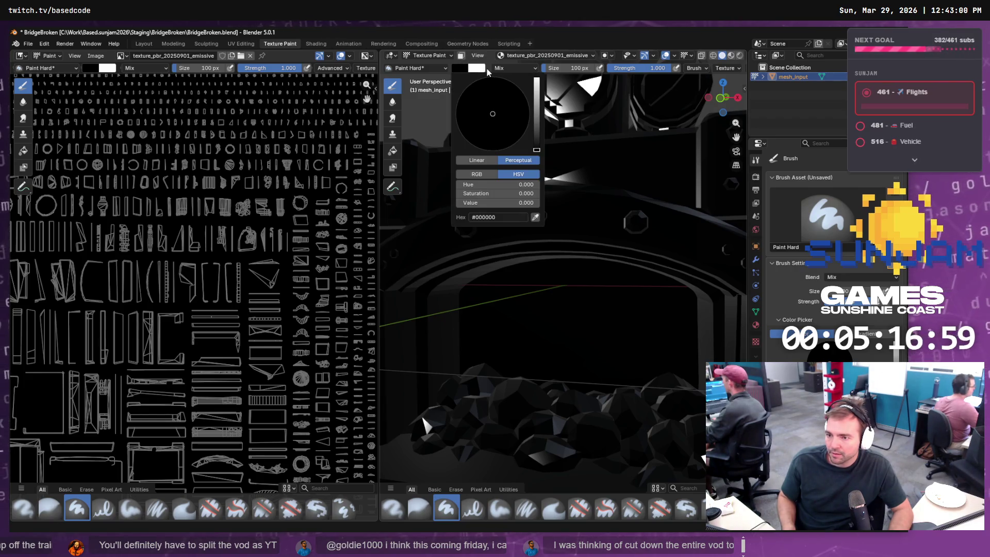
left_click(476, 68)
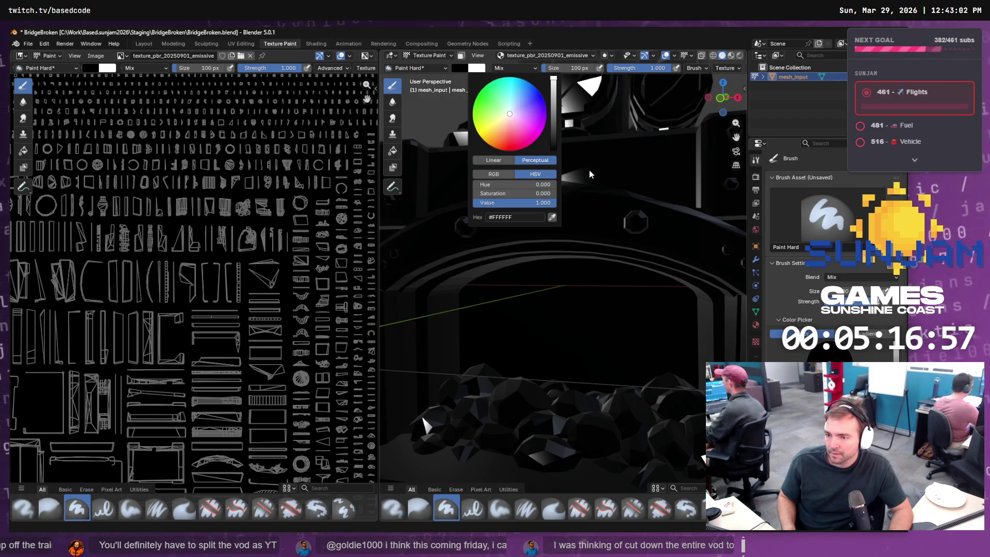
left_click_drag(557, 113, 545, 134)
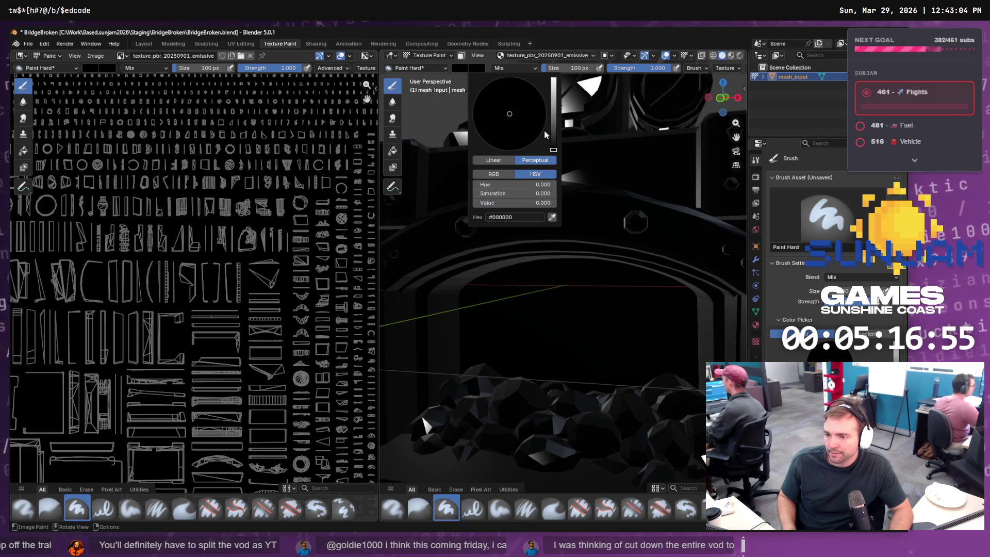
left_click(460, 67)
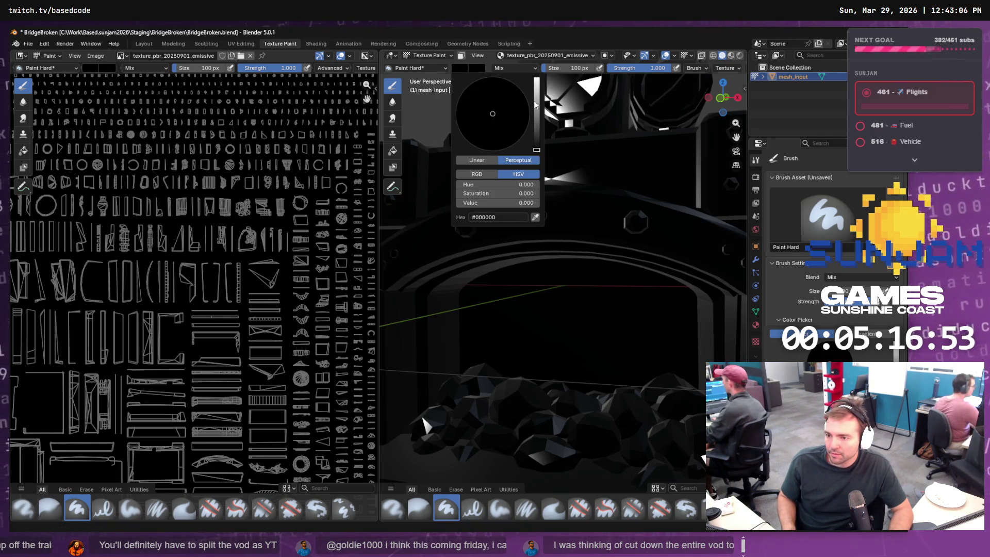
left_click_drag(534, 105, 536, 97)
left_click_drag(479, 130, 475, 137)
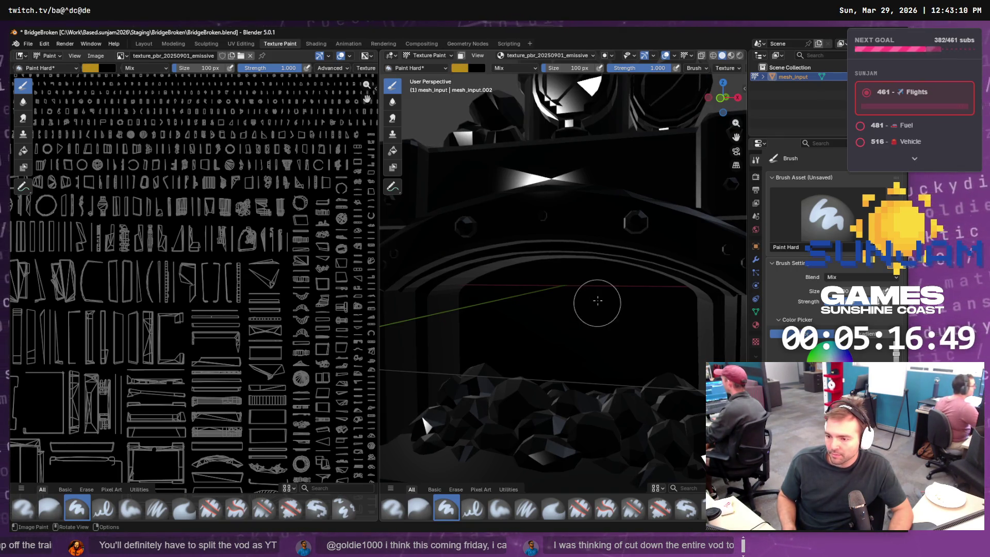
Paint a gold stroke inside the furnace opening and show the material's surface settings
mouse_move(596, 298)
left_mouse_down()
mouse_move(519, 302)
mouse_move(574, 283)
mouse_move(644, 340)
left_mouse_up()
scroll(825, 257, "down", 1)
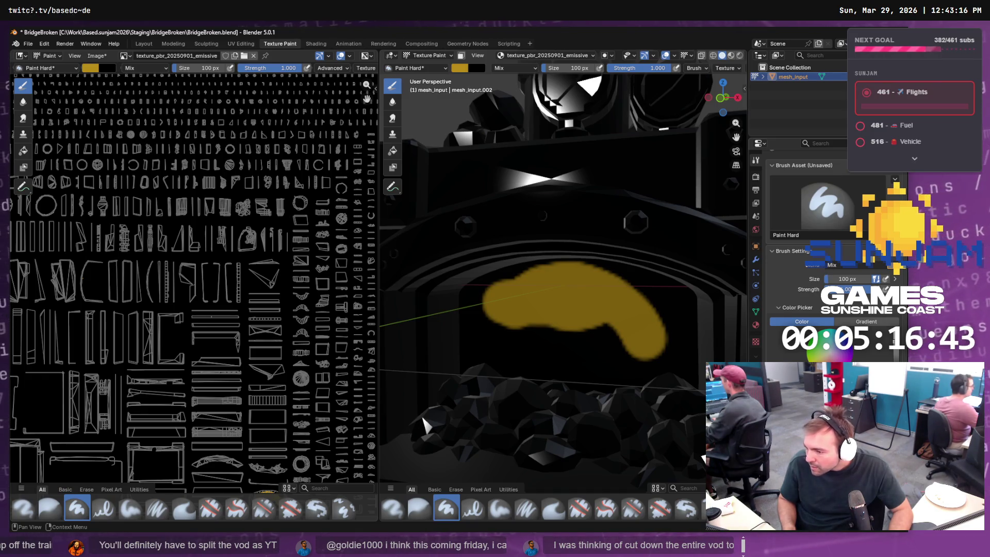
left_click(756, 325)
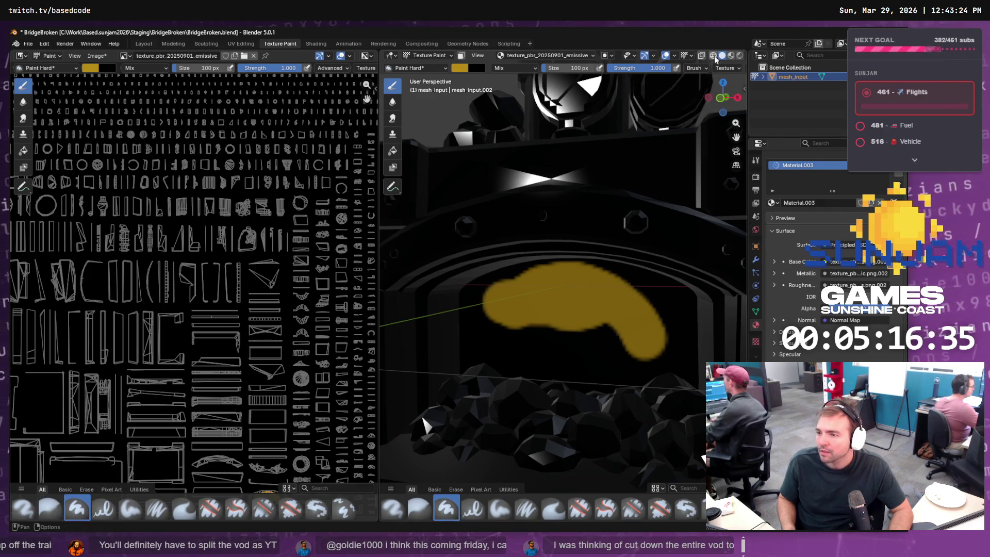
left_click(731, 55)
Brush cream glow paint over the furnace opening's lower left, top, bottom and upper-right corner
left_click(739, 56)
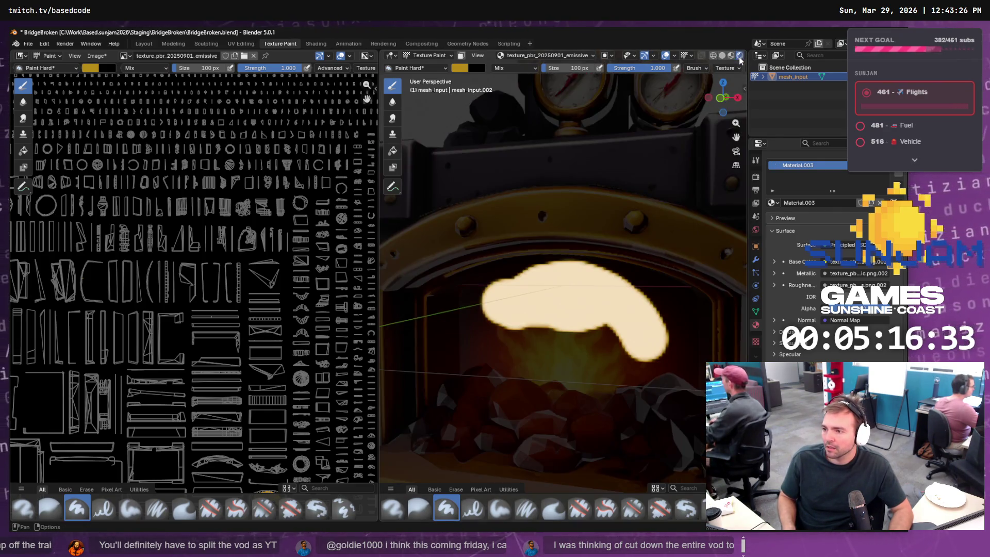
mouse_move(587, 427)
left_mouse_down()
mouse_move(609, 343)
mouse_move(515, 337)
mouse_move(498, 284)
mouse_move(550, 277)
mouse_move(489, 291)
mouse_move(482, 377)
mouse_move(548, 370)
mouse_move(586, 380)
mouse_move(689, 360)
mouse_move(690, 309)
mouse_move(644, 281)
mouse_move(480, 281)
mouse_move(472, 348)
mouse_move(409, 381)
mouse_move(408, 396)
left_mouse_up()
mouse_move(464, 346)
left_mouse_down()
mouse_move(429, 313)
mouse_move(414, 410)
mouse_move(402, 306)
mouse_move(402, 458)
mouse_move(398, 332)
mouse_move(441, 256)
mouse_move(588, 232)
mouse_move(701, 265)
mouse_move(722, 325)
mouse_move(702, 285)
left_mouse_up()
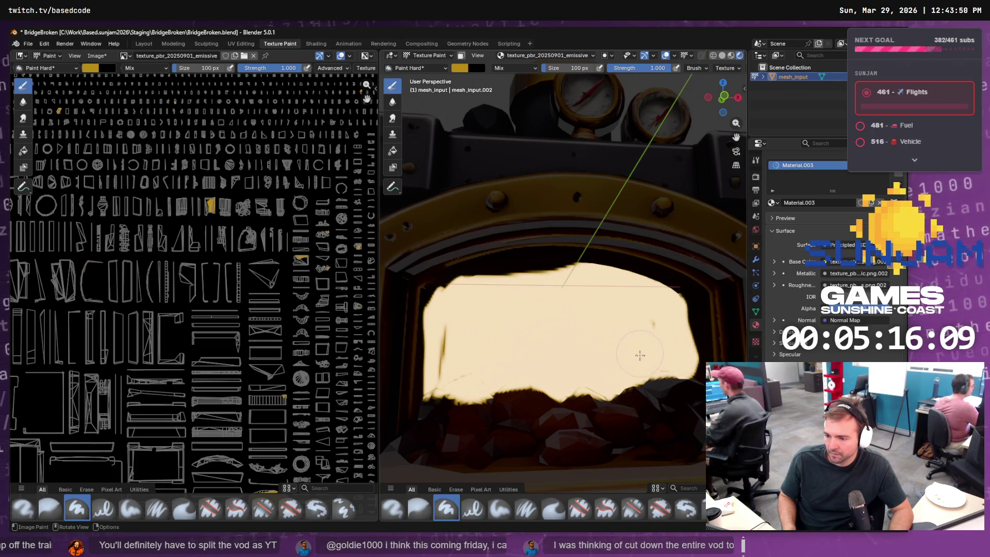
left_click_drag(550, 280, 466, 269)
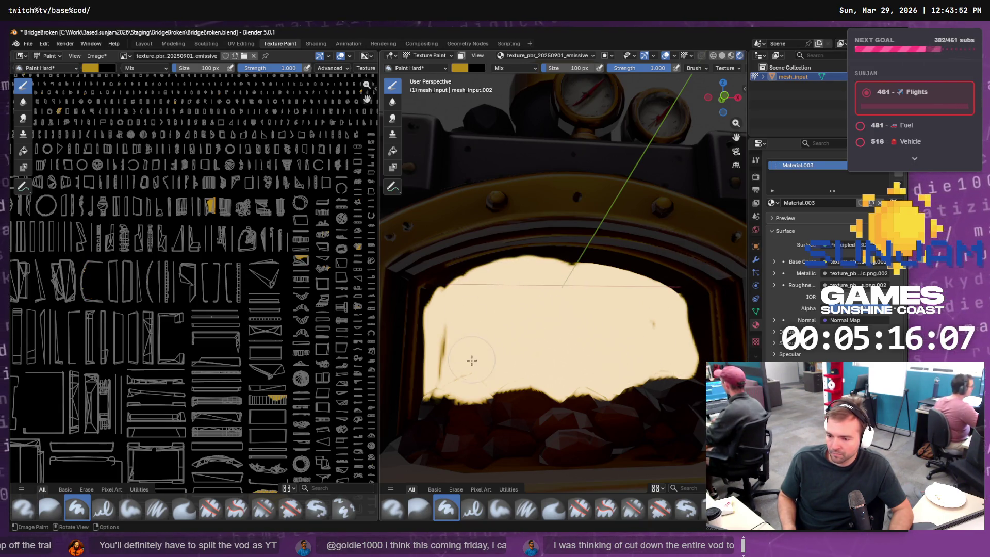
mouse_move(444, 410)
left_mouse_down()
mouse_move(671, 377)
mouse_move(536, 405)
left_mouse_up()
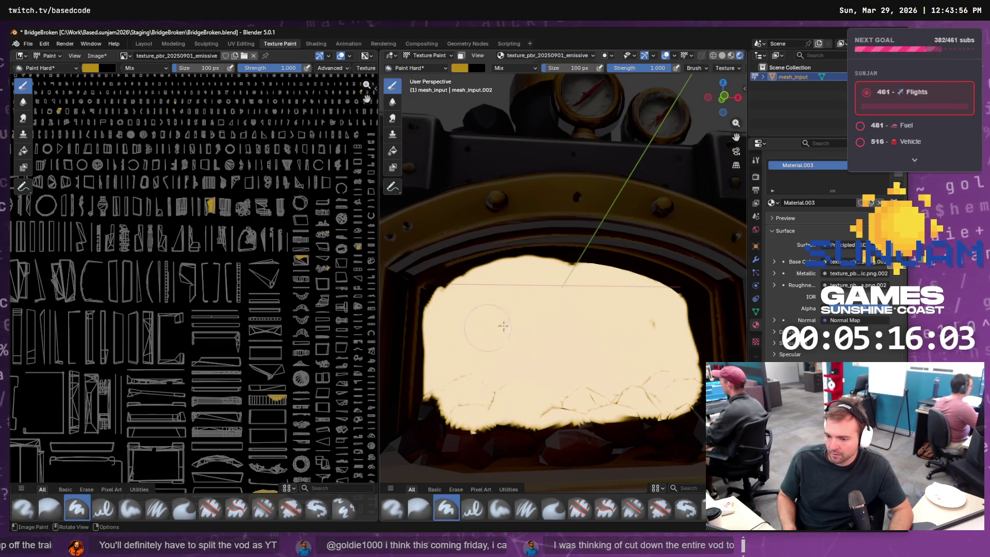
mouse_move(562, 281)
left_mouse_down()
mouse_move(625, 287)
mouse_move(548, 270)
mouse_move(442, 283)
mouse_move(452, 307)
mouse_move(430, 384)
left_mouse_up()
mouse_move(581, 301)
left_mouse_down()
mouse_move(611, 261)
mouse_move(585, 265)
mouse_move(637, 255)
mouse_move(685, 300)
mouse_move(694, 344)
mouse_move(655, 374)
mouse_move(615, 379)
mouse_move(632, 356)
mouse_move(617, 354)
left_mouse_up()
scroll(691, 372, "down", 3)
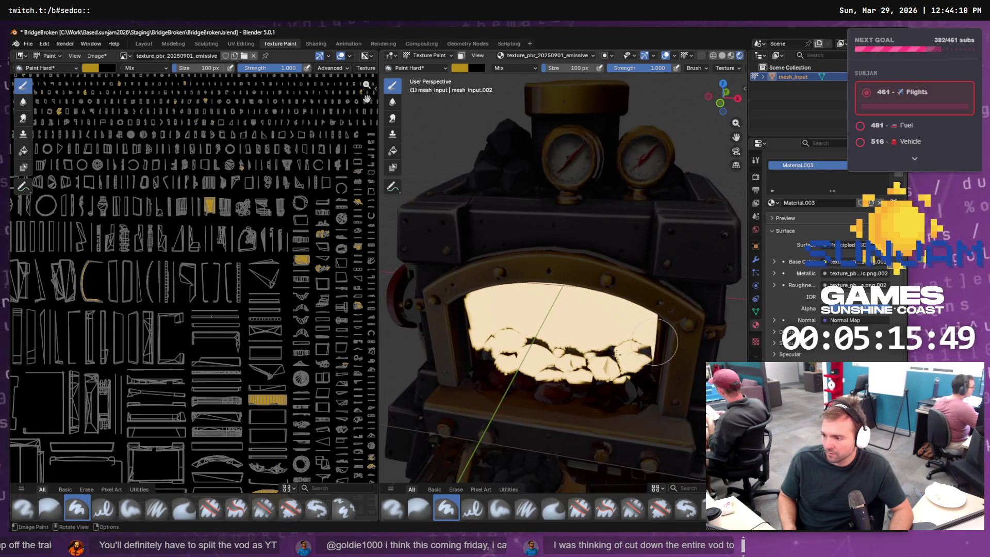
Change the paint colour to red #B81B12 and stroke across the opening's right side
left_click(459, 68)
left_click_drag(498, 142, 491, 147)
left_click_drag(656, 345, 589, 344)
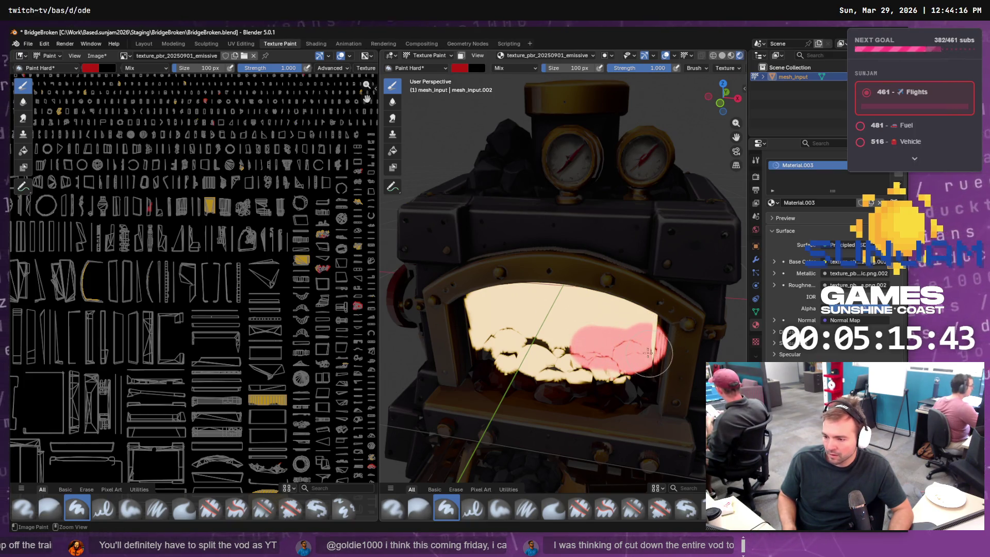
Repaint a red glow band across the furnace opening, then switch the paint colour to yellow
key("ctrl+z")
mouse_move(619, 344)
left_mouse_down()
mouse_move(515, 341)
mouse_move(596, 353)
mouse_move(598, 310)
mouse_move(520, 309)
left_mouse_up()
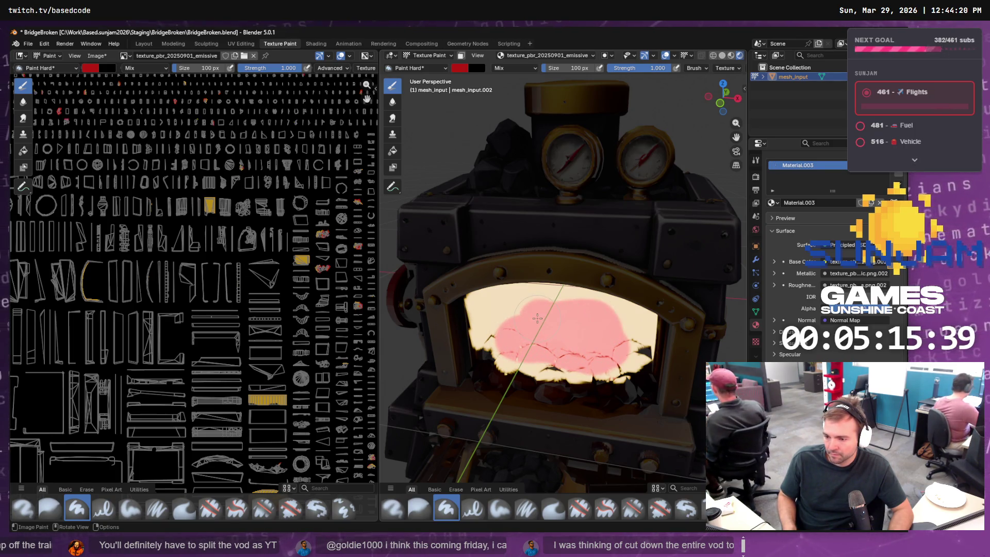
left_click(459, 67)
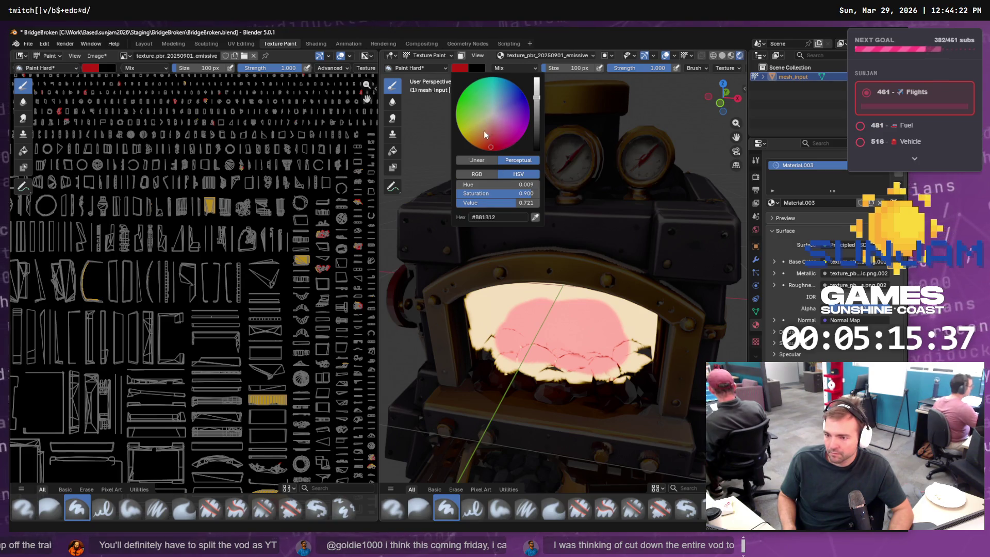
mouse_move(483, 131)
left_mouse_down()
mouse_move(480, 120)
mouse_move(473, 142)
left_mouse_up()
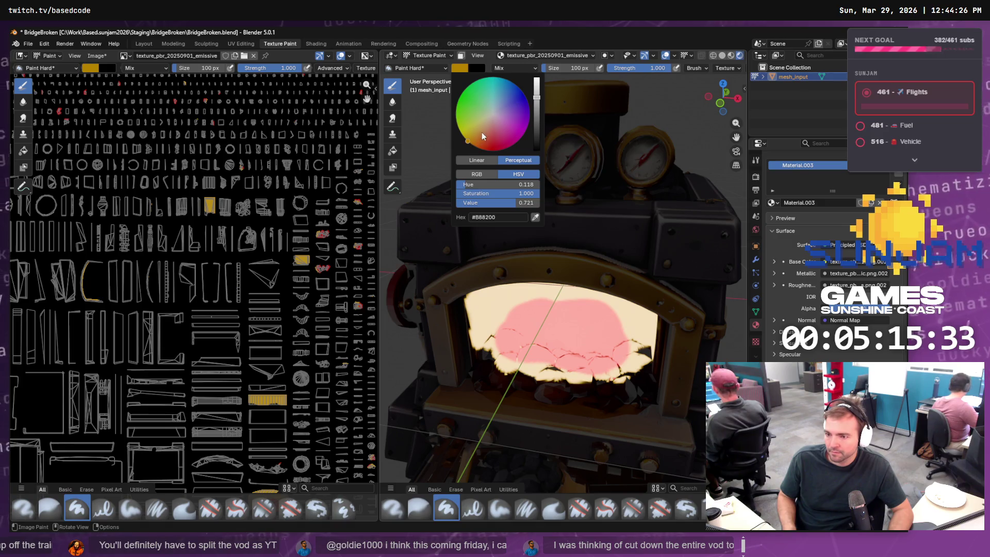
left_click(461, 136)
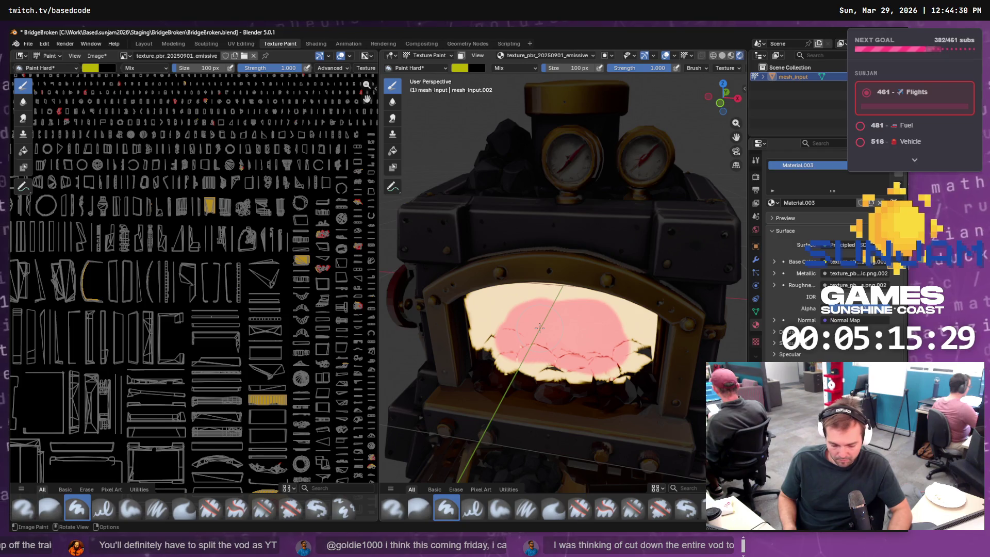
Dab yellow ember spots with the brush shrunk to 26 px, then enlarge it to 160 px
left_click(539, 328)
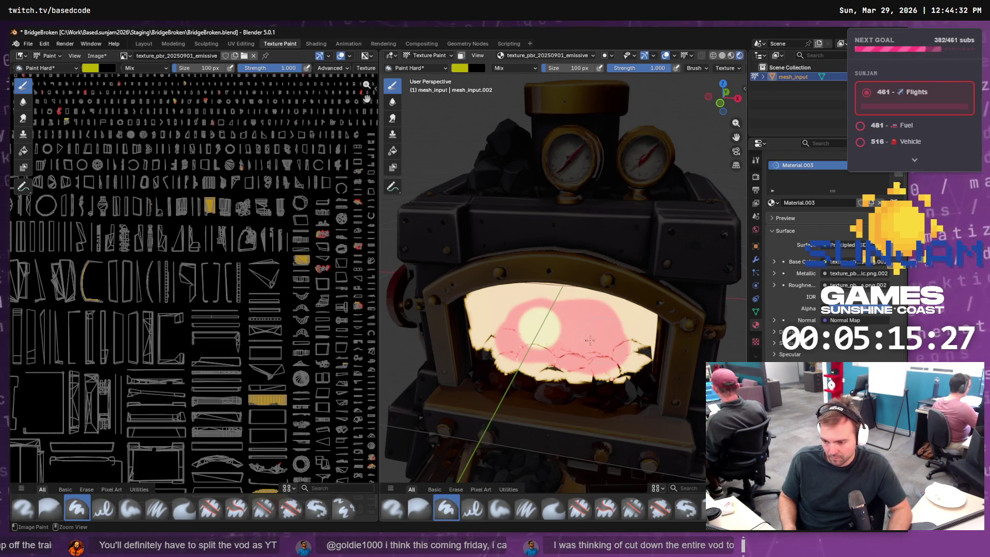
key("ctrl+z")
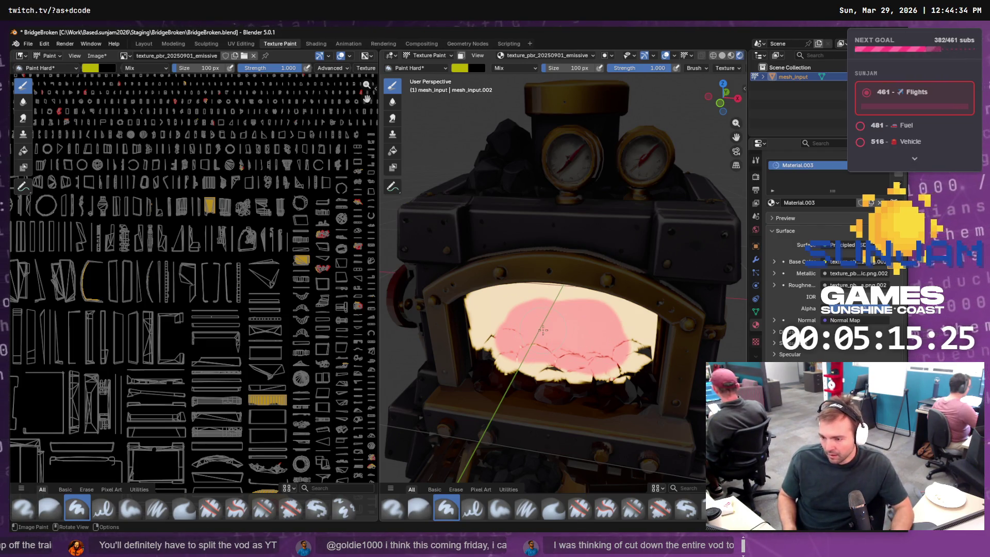
key("f")
left_click(530, 332)
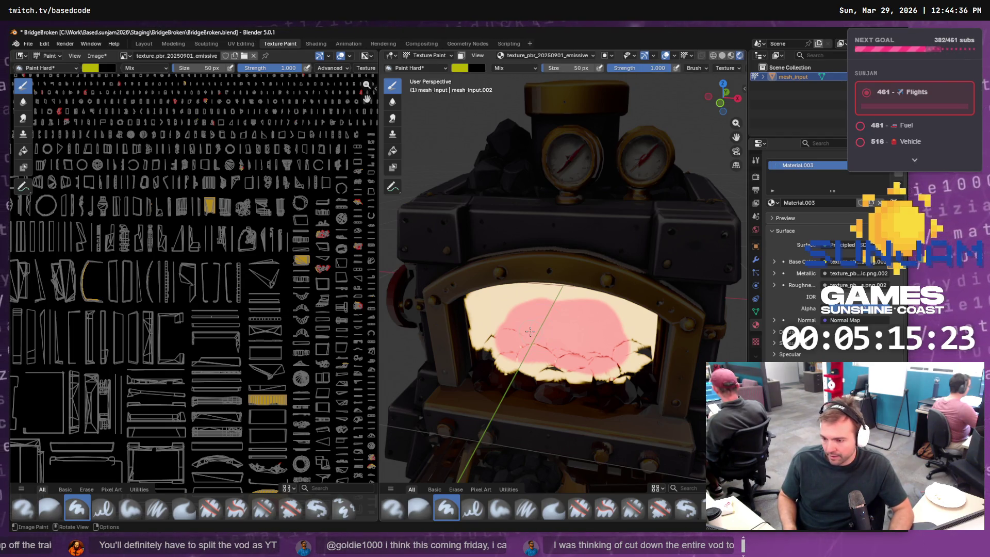
key("f")
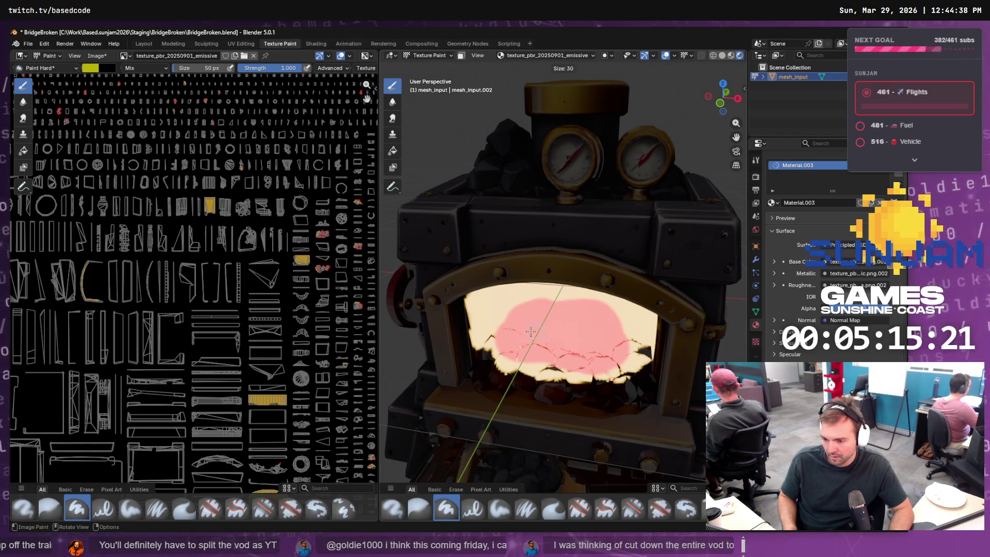
left_click(526, 330)
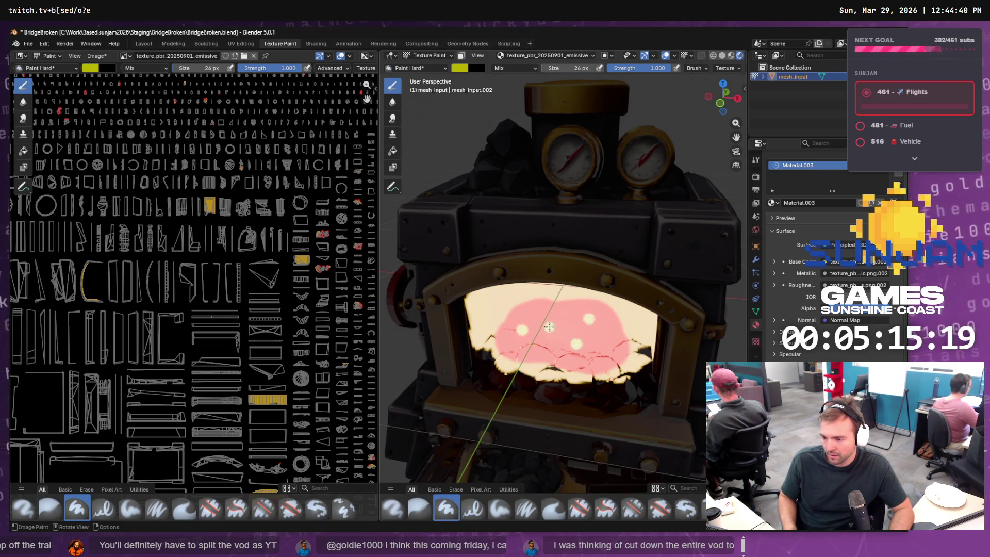
key("f")
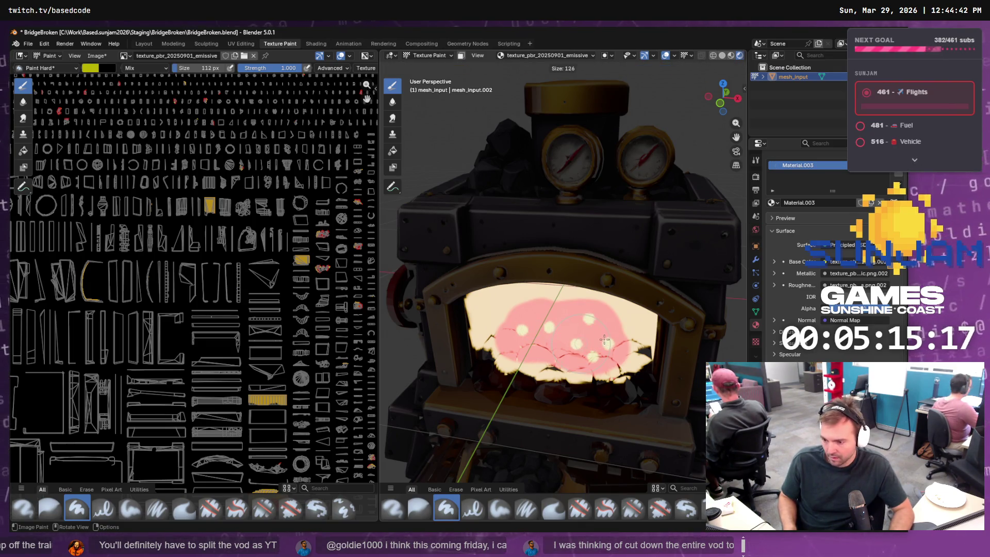
left_click(554, 335)
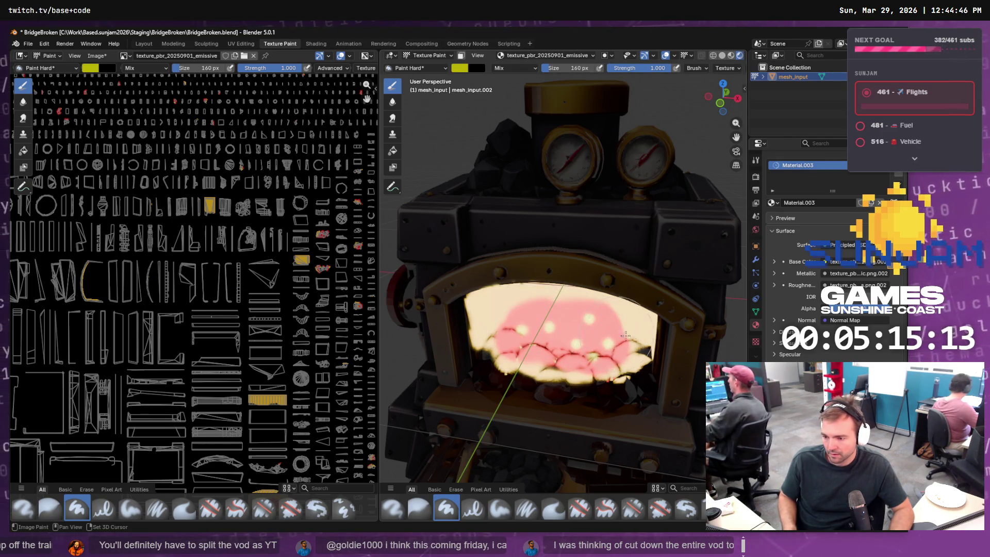
left_click_drag(523, 344, 610, 289)
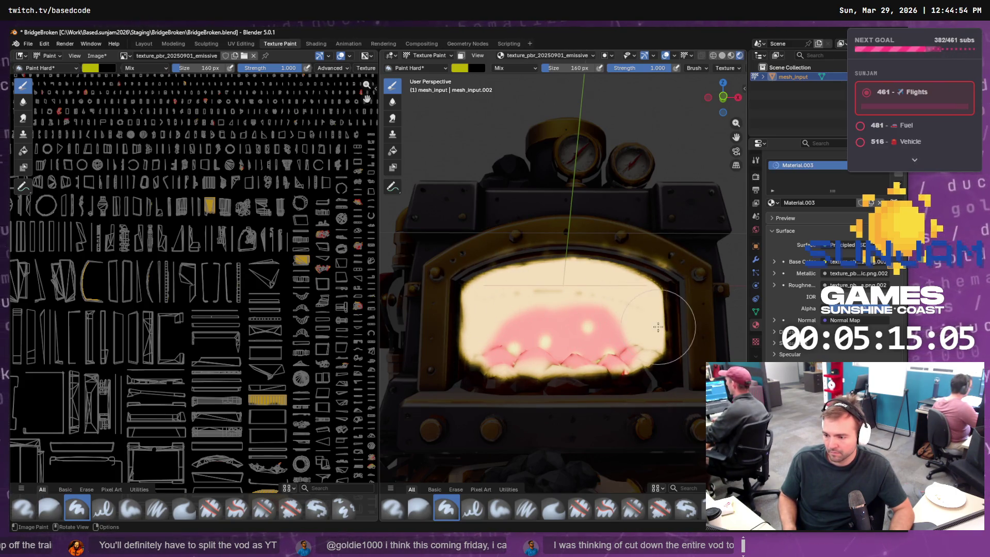
Zoom and orbit close onto the painted furnace fire and check the current brush colour
scroll(599, 365, "down", 5)
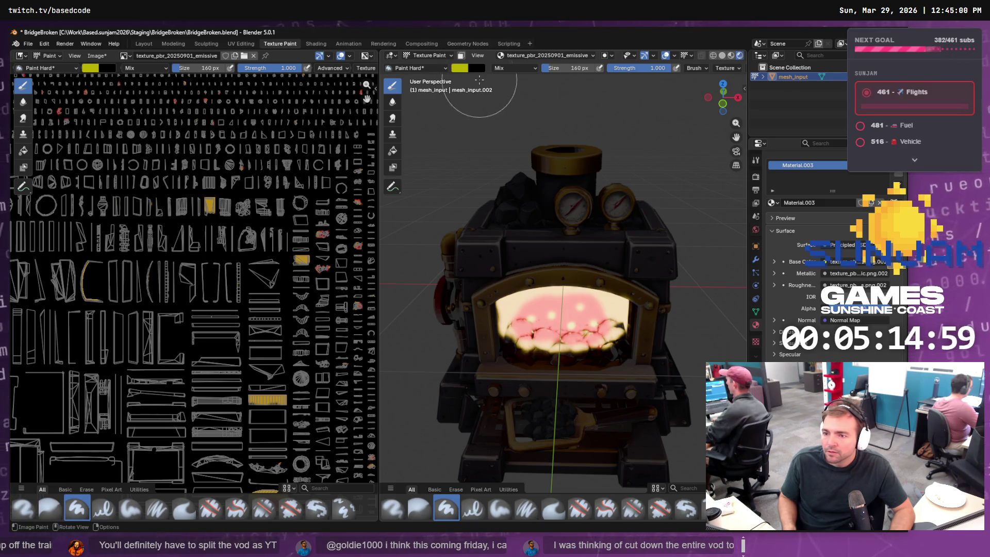
scroll(585, 392, "up", 4)
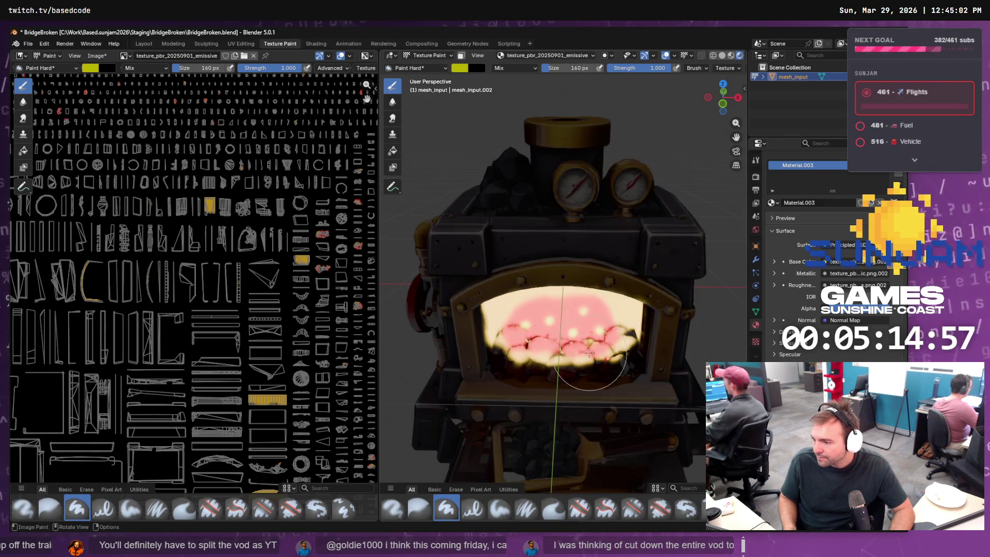
left_click_drag(639, 392, 596, 333)
left_click(459, 67)
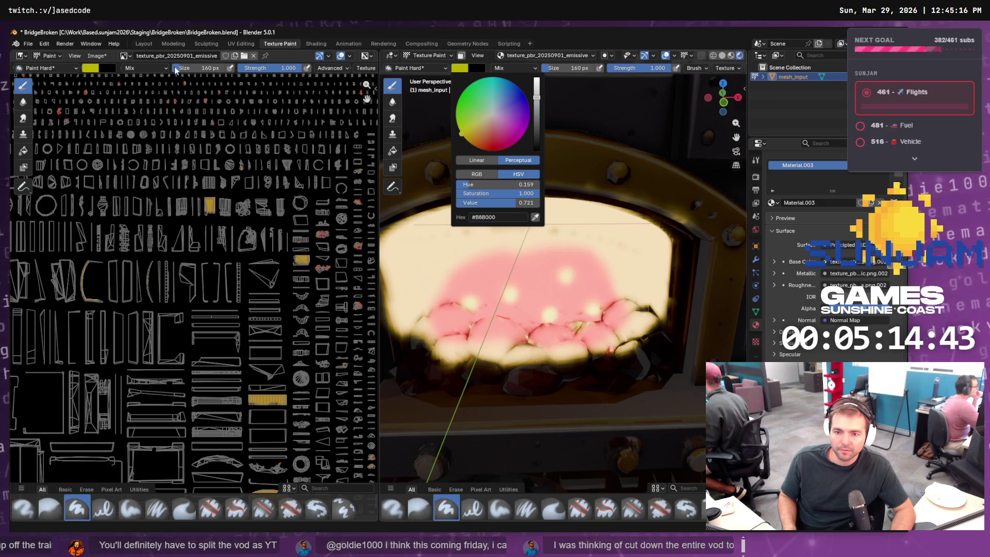
left_click(96, 56)
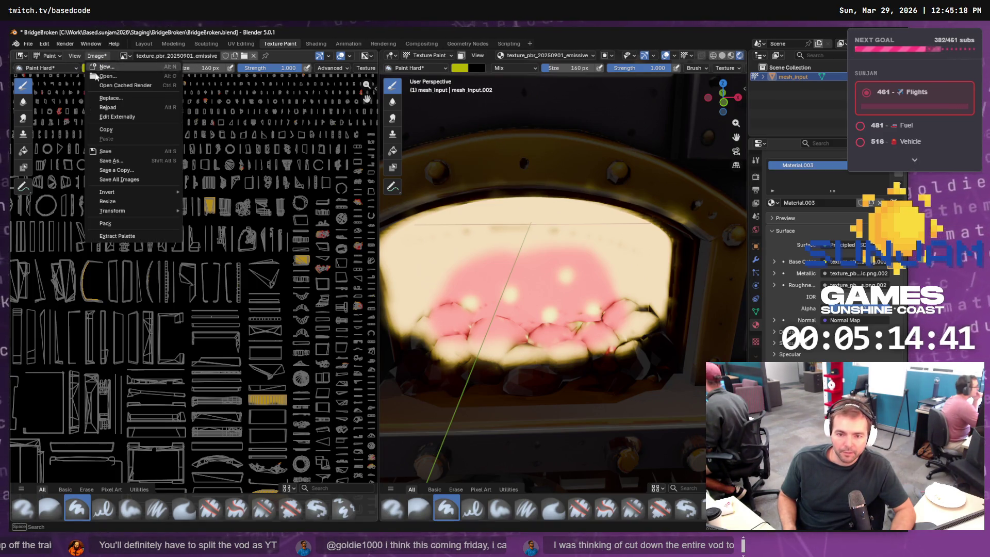
Save the emissive image as texture_pbr_20250901_emissive.png in the Staging/Furnace folder
left_click(114, 163)
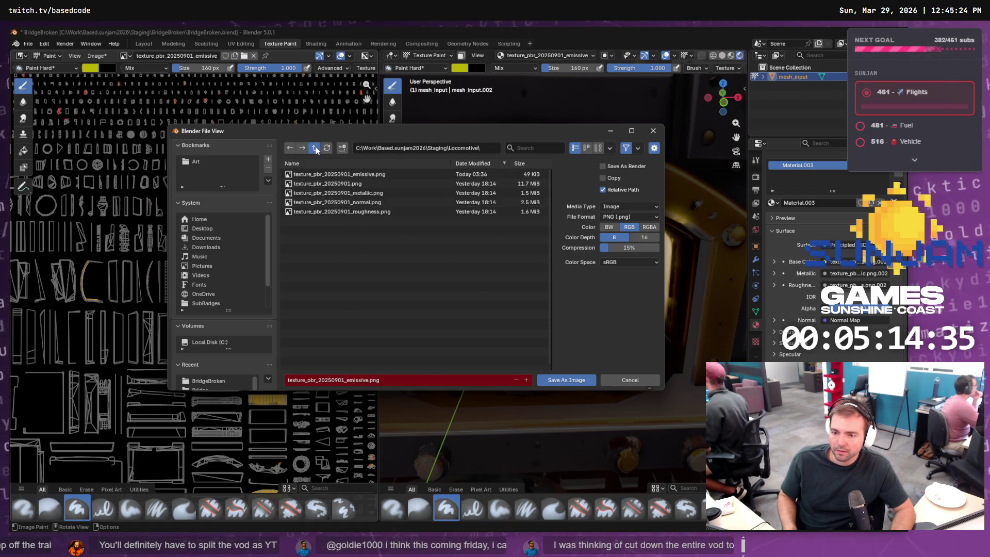
left_click(314, 148)
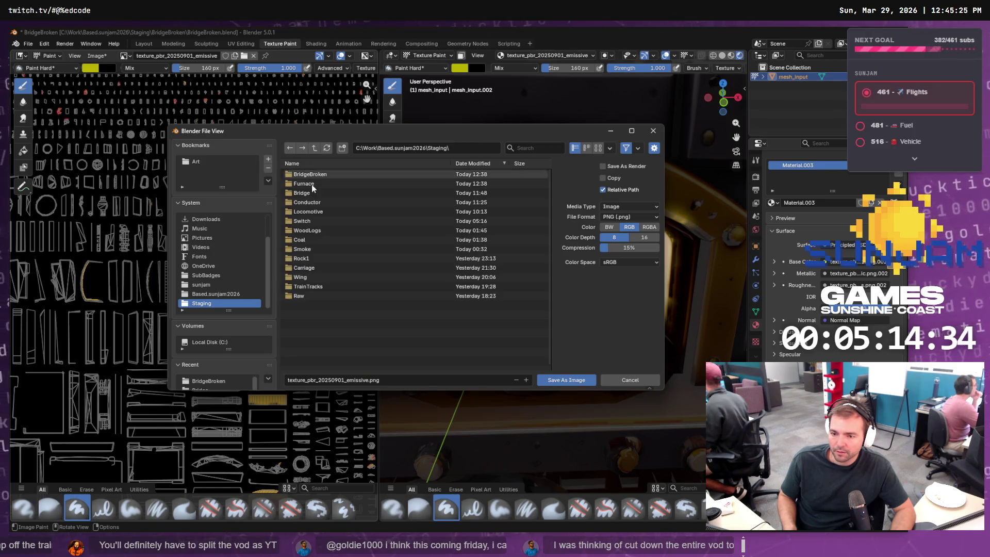
right_click(324, 328)
left_click(317, 183)
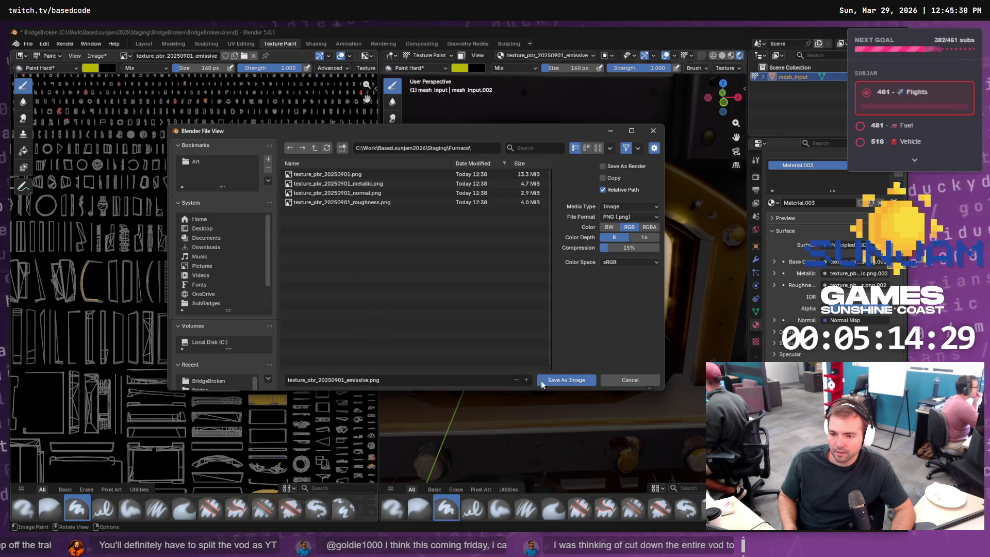
left_click(573, 380)
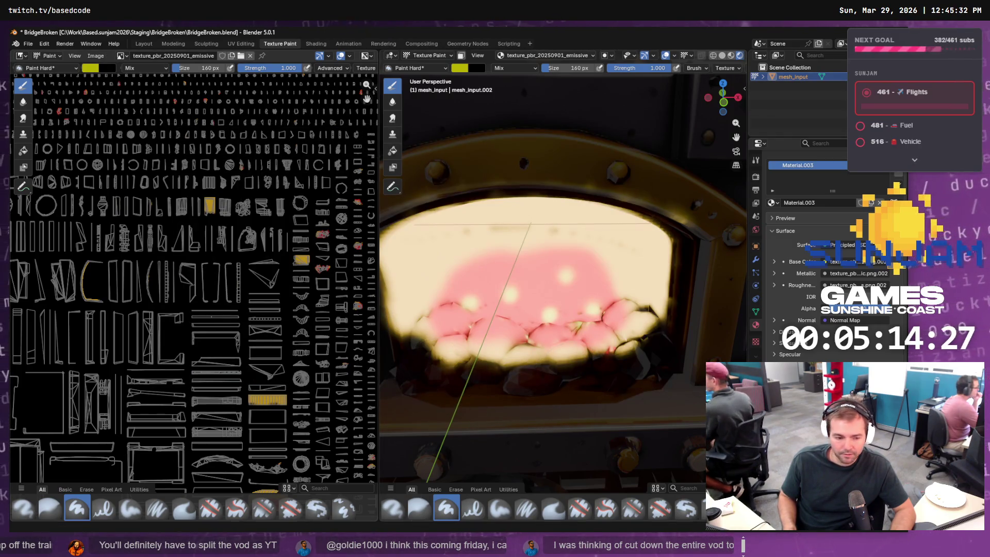
key("alt+Tab")
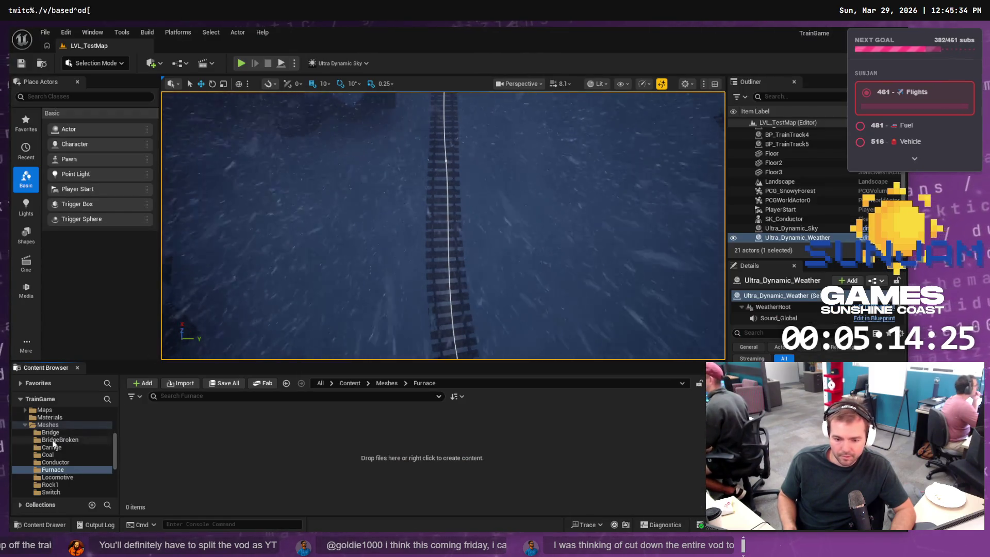
Make a material instance from M_PBR_Emissive, rename it MI_PBR_Furnace, and open Meshes/Furnace
left_click(50, 418)
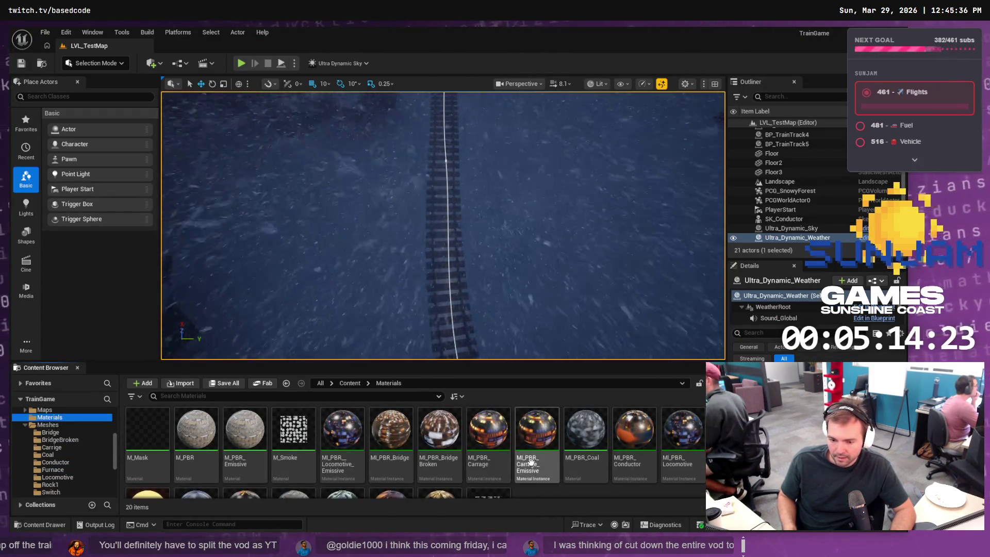
right_click(245, 438)
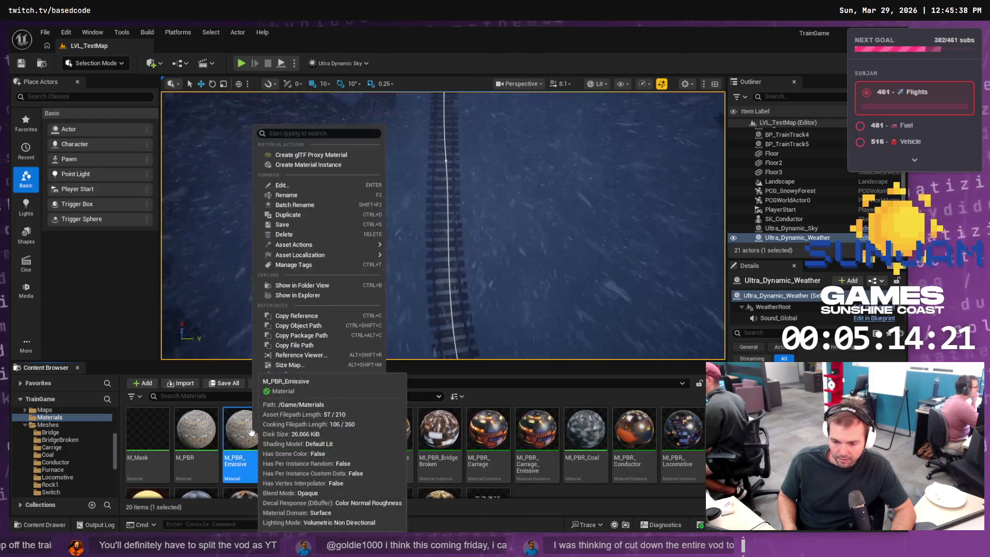
left_click(321, 166)
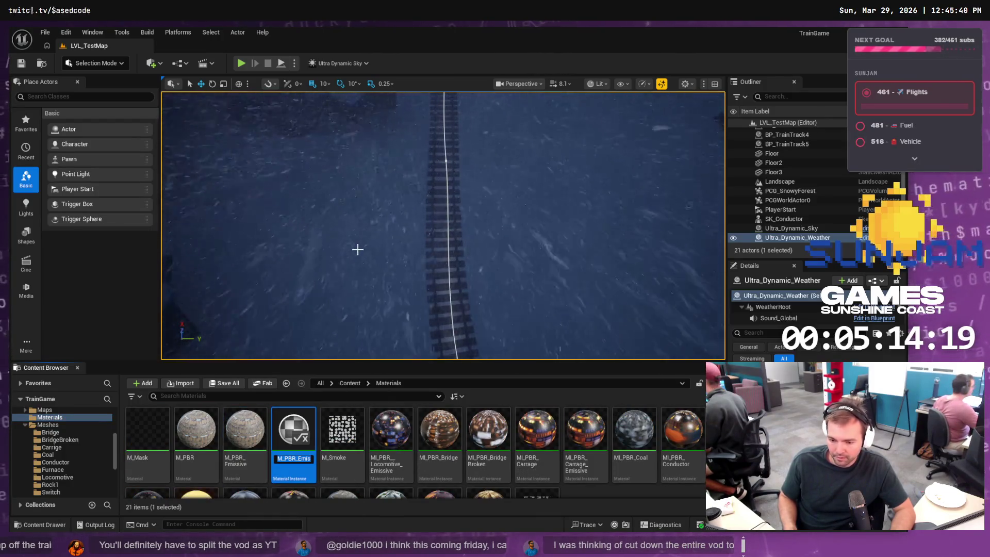
type("I")
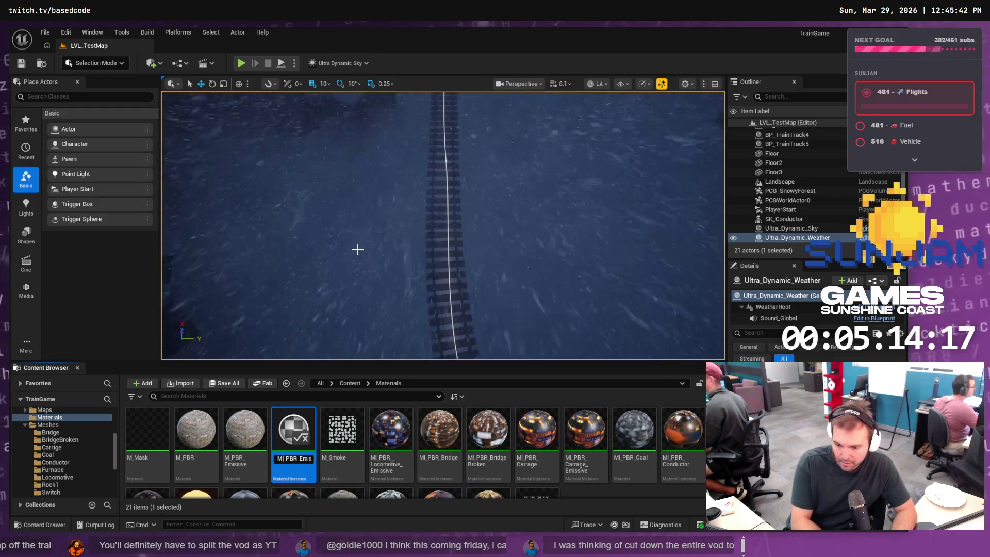
key("End")
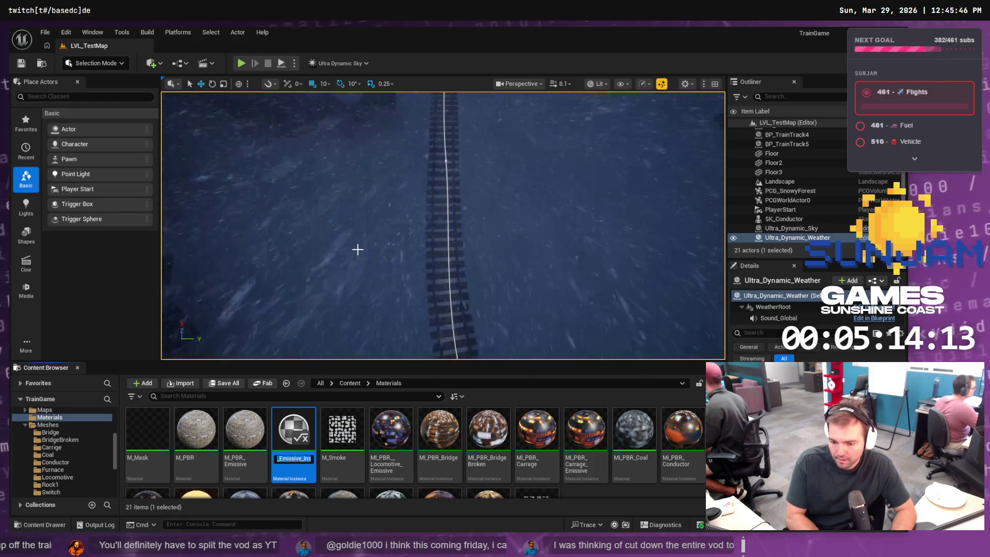
type("Furnace")
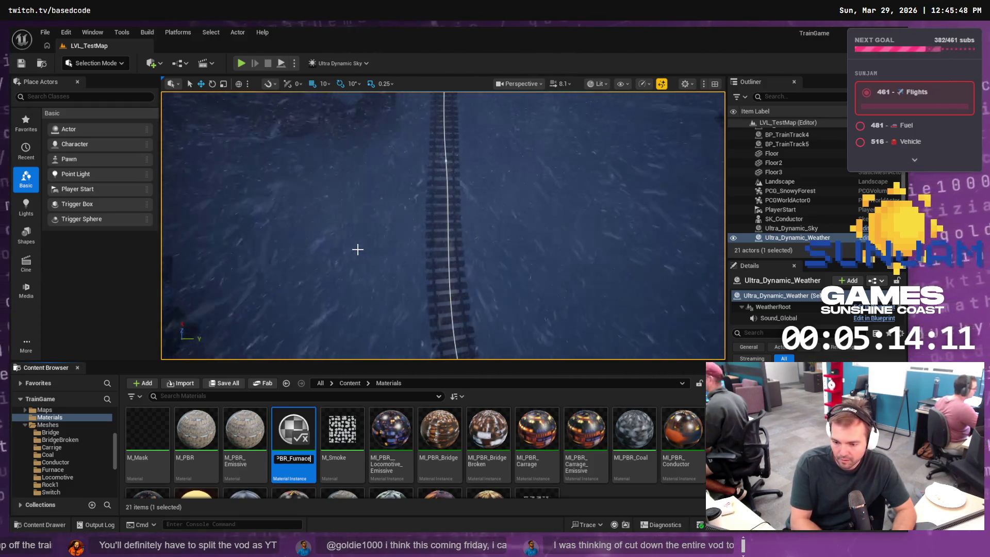
key("Return")
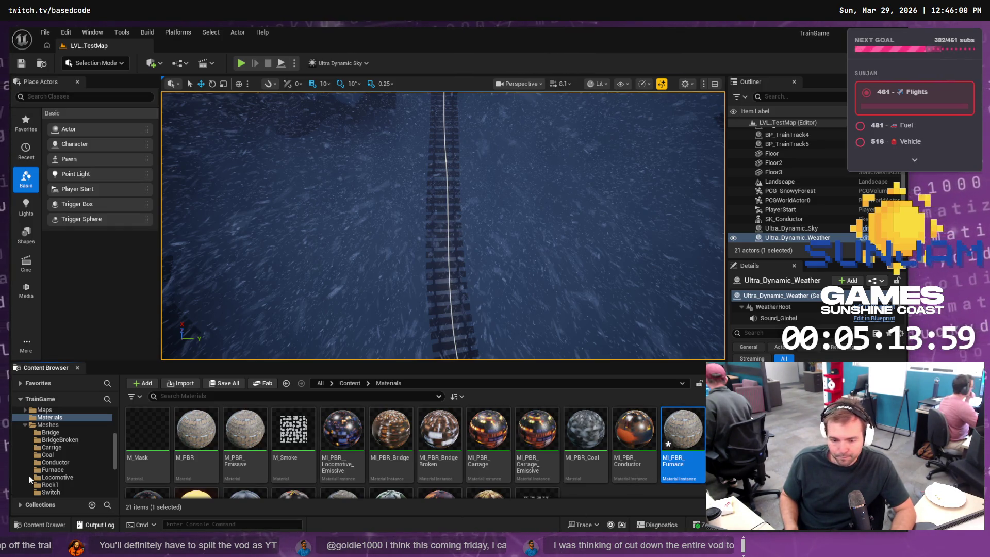
left_click(96, 469)
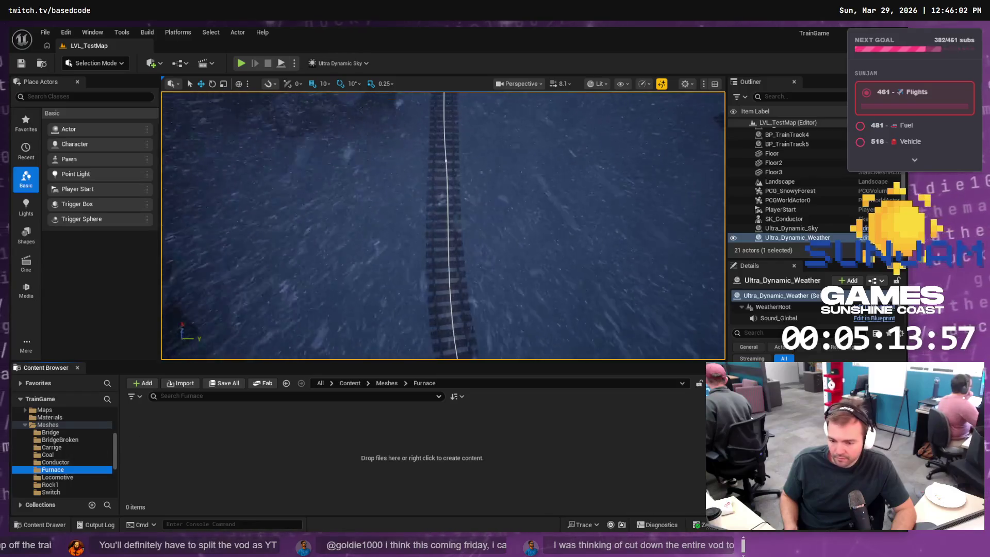
key("alt+Tab")
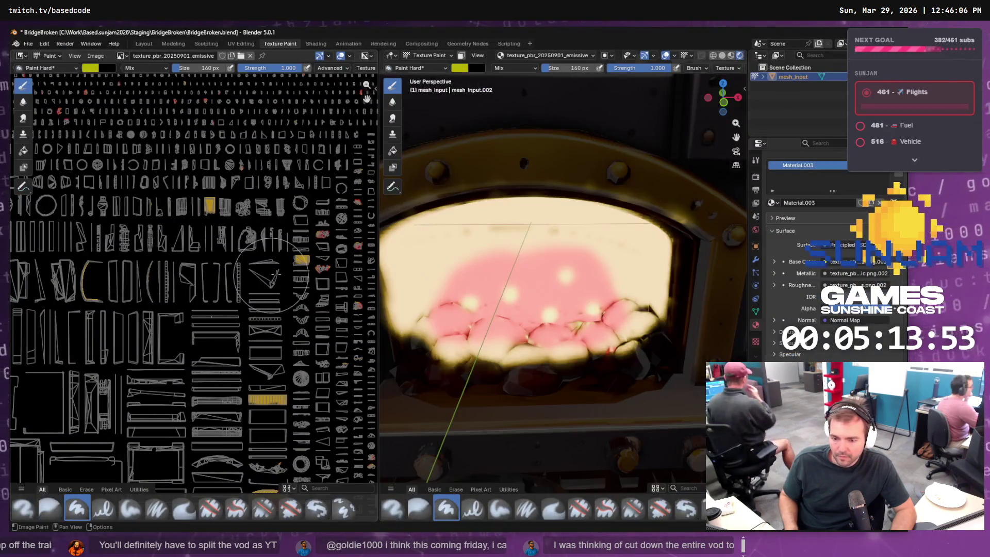
From Edit Mode, export the furnace as Wavefront OBJ SM_Furnace.obj into Staging/Furnace
scroll(497, 166, "down", 5)
key("Tab")
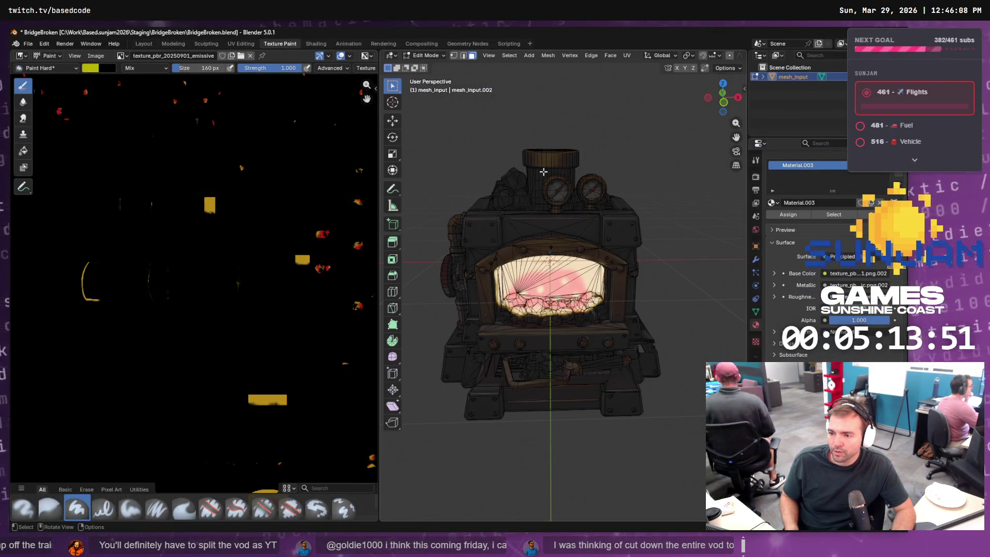
left_click(28, 43)
mouse_move(46, 186)
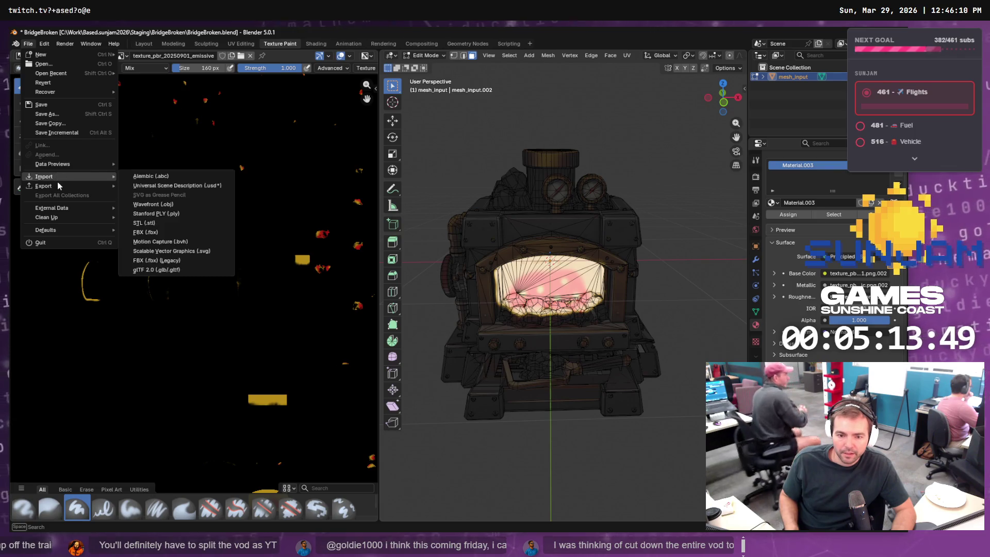
left_click(177, 226)
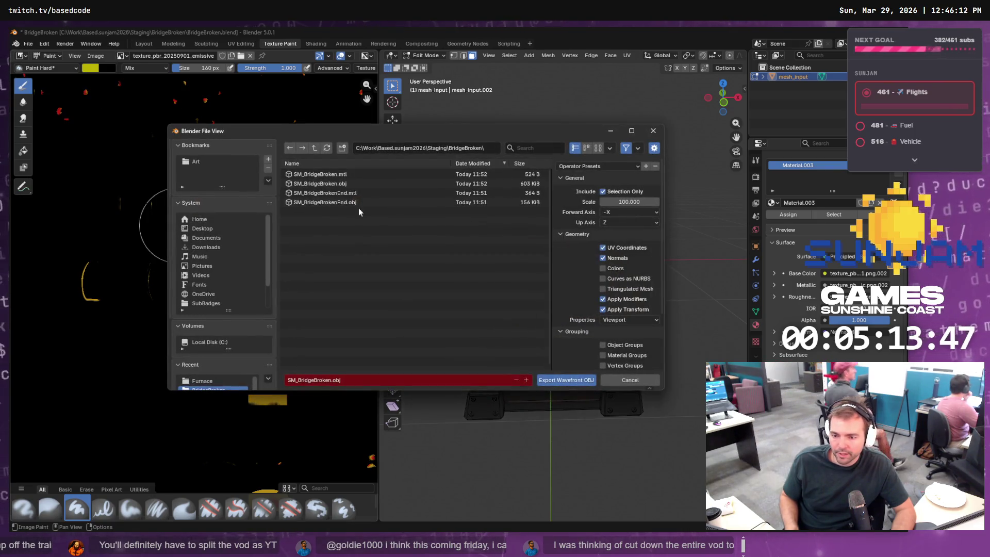
left_click(313, 149)
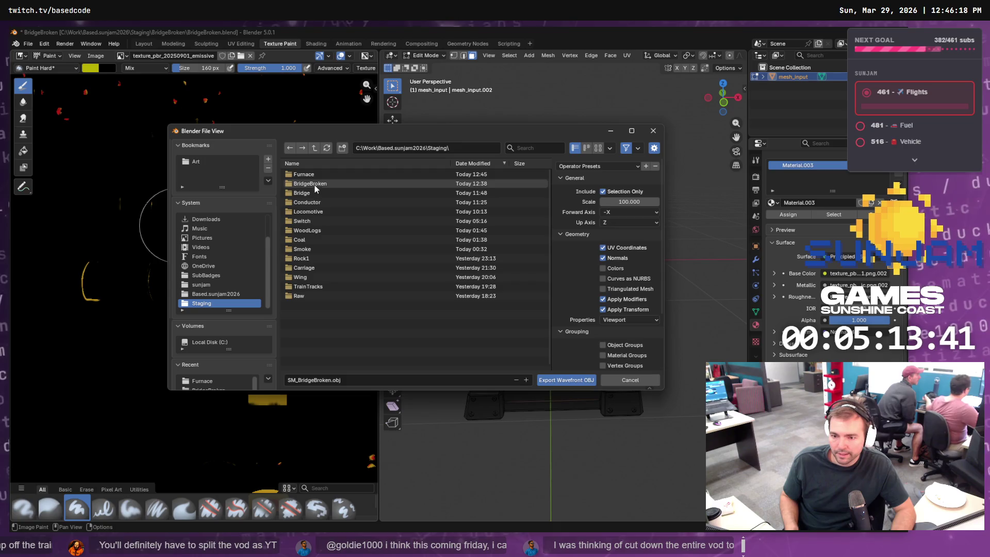
left_click(304, 175)
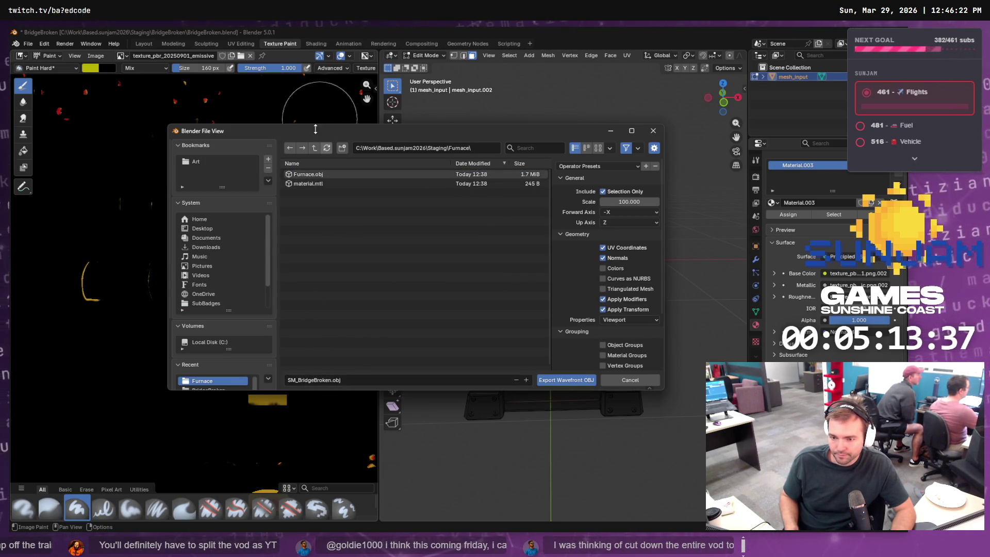
left_click(308, 174)
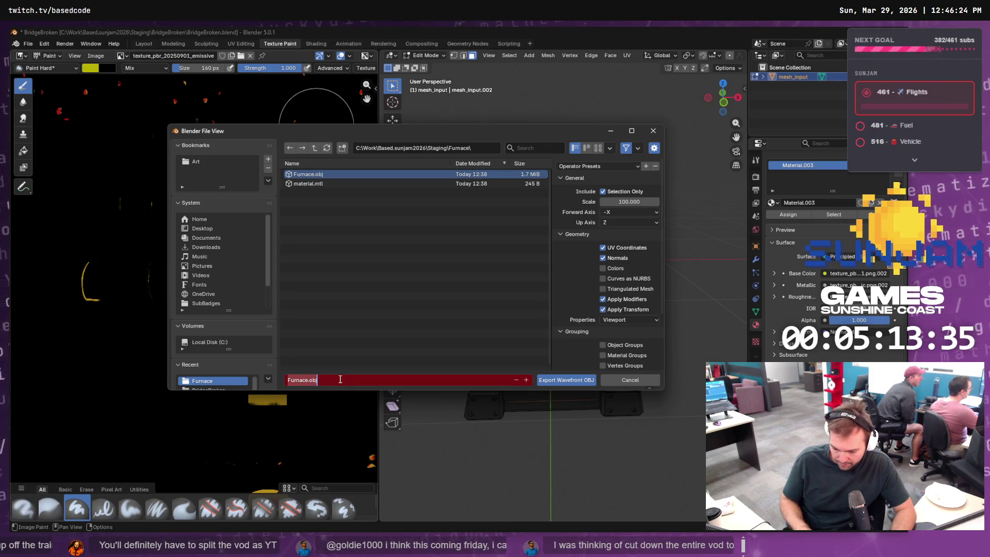
key("Home")
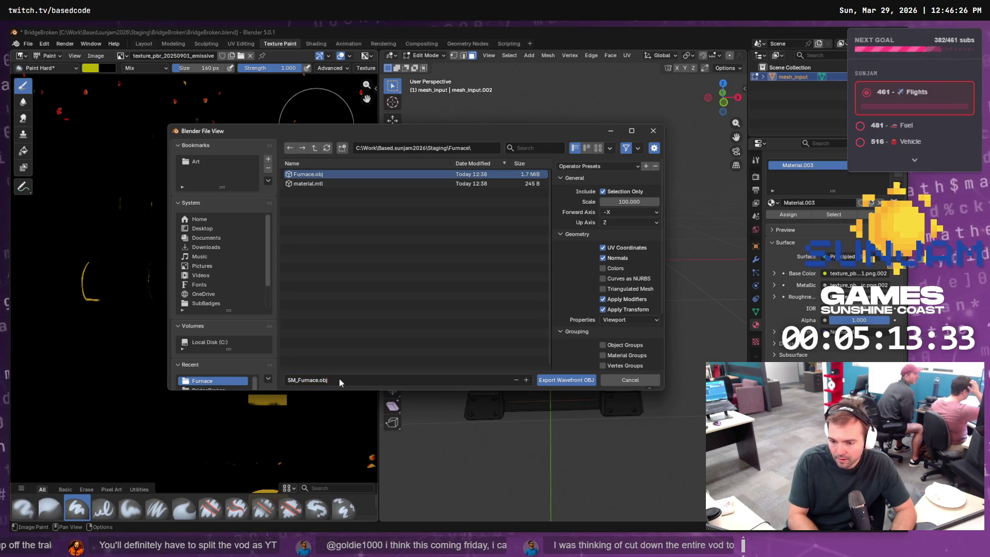
key("Return")
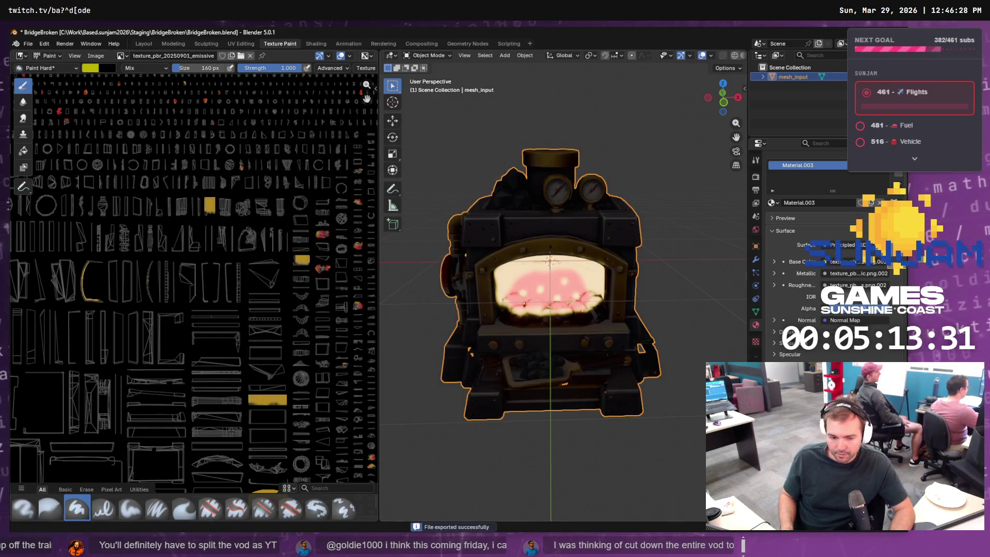
key("alt+Tab")
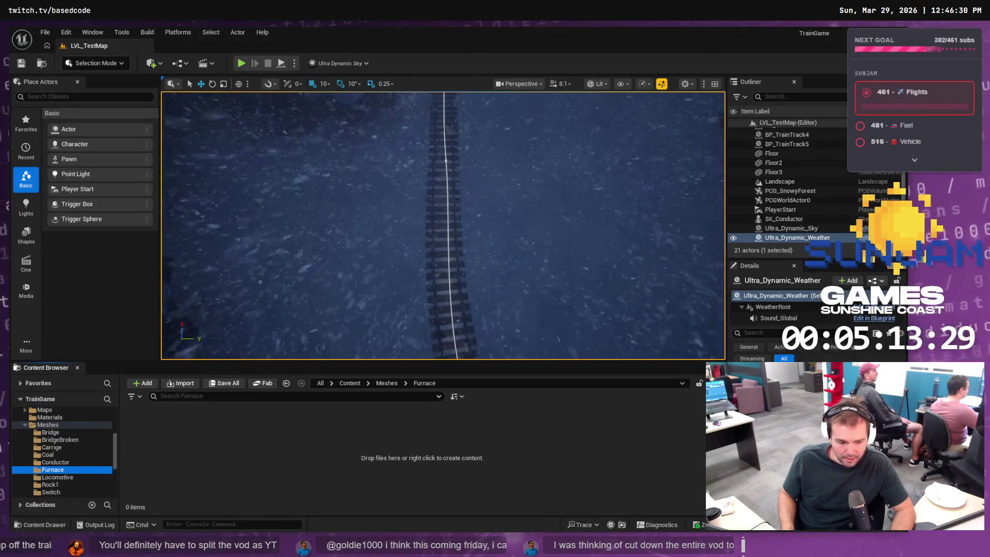
Drag SM_Furnace.obj from Explorer into Meshes/Furnace, import it, and open the static mesh
key("alt+Tab")
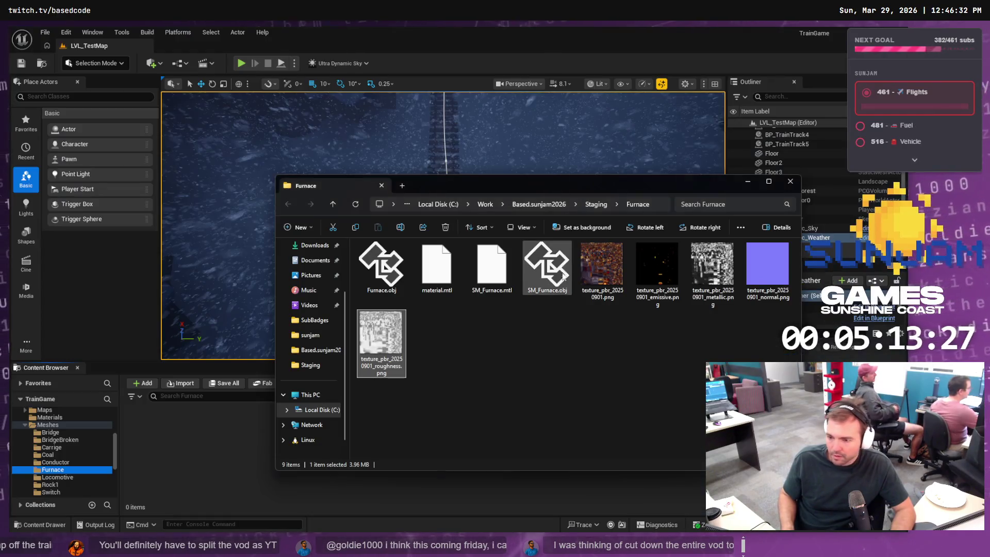
left_click(548, 267)
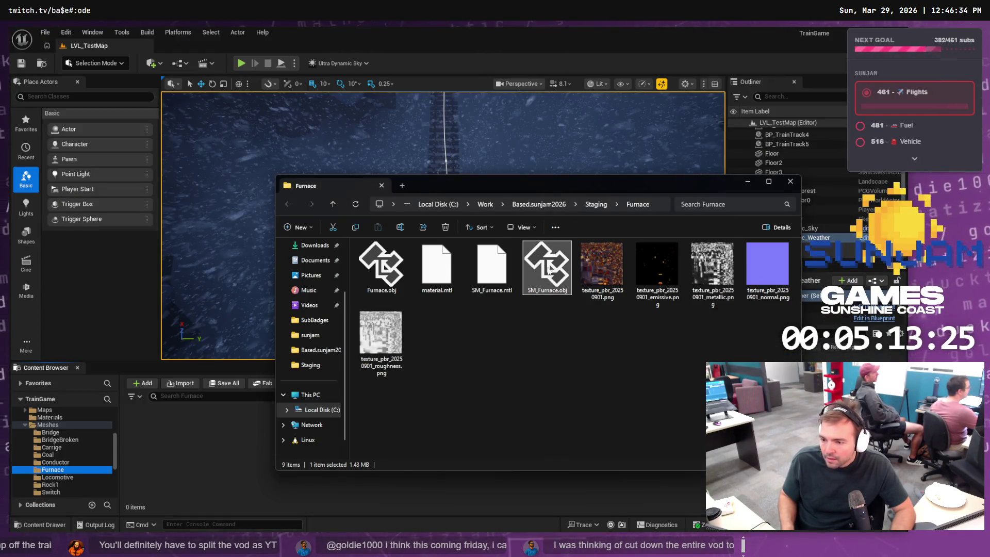
left_click_drag(201, 456, 221, 447)
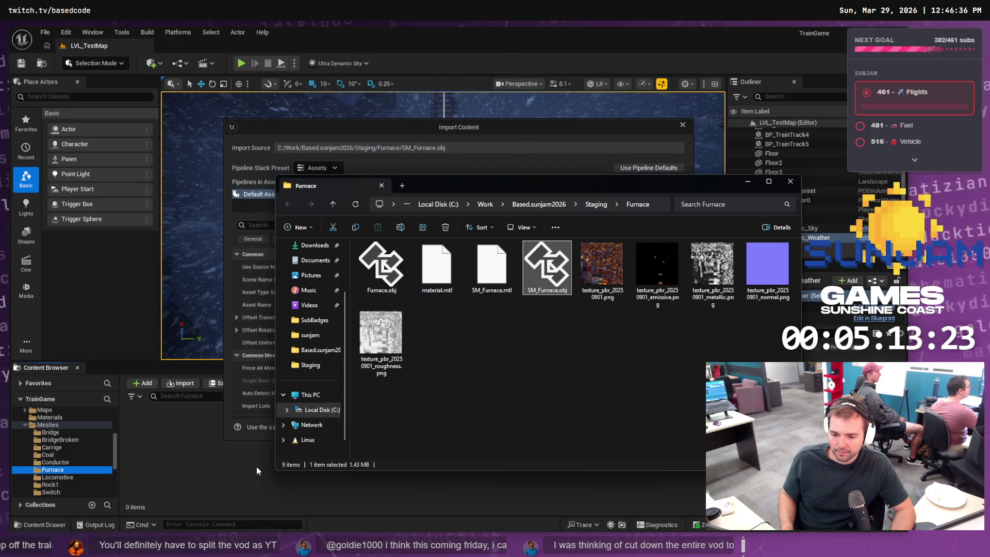
left_click(398, 126)
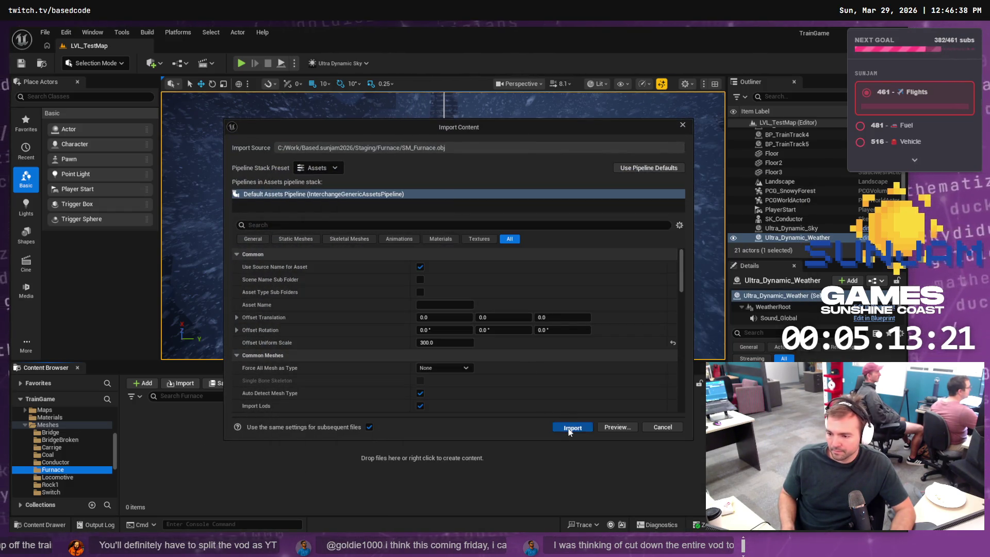
left_click(567, 426)
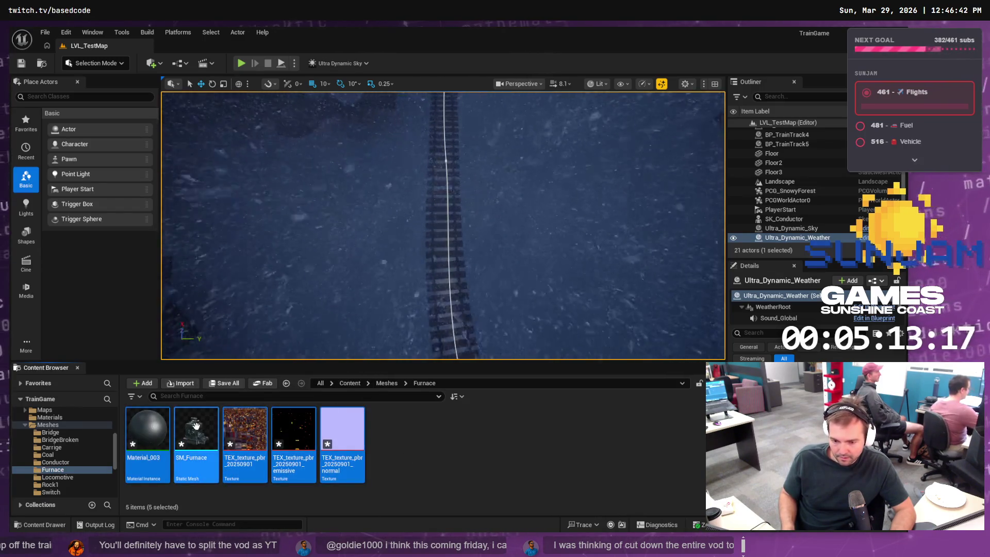
double_click(194, 430)
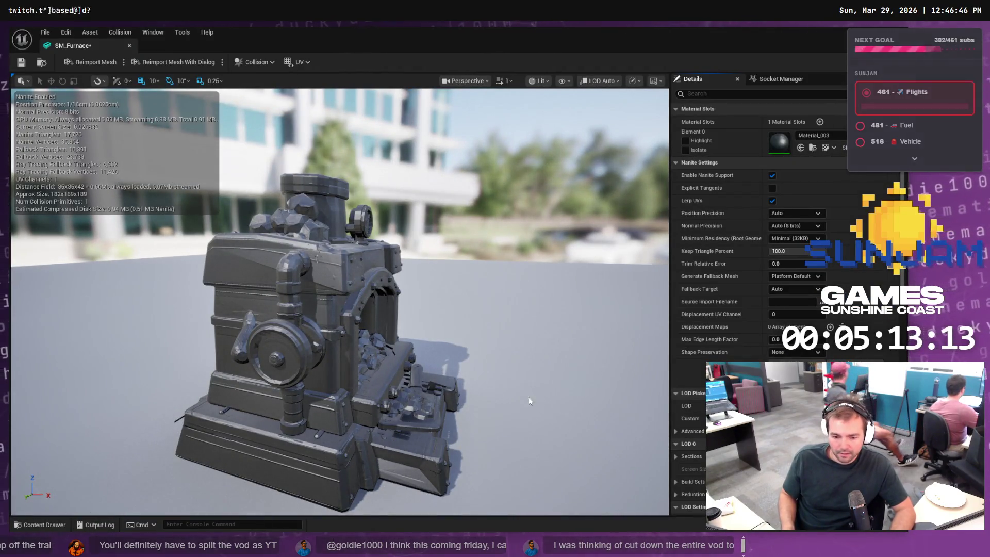
Set SM_Furnace's material slot to MI_PBR_Furnace, then show the Content Drawer's Materials folder
left_click(817, 136)
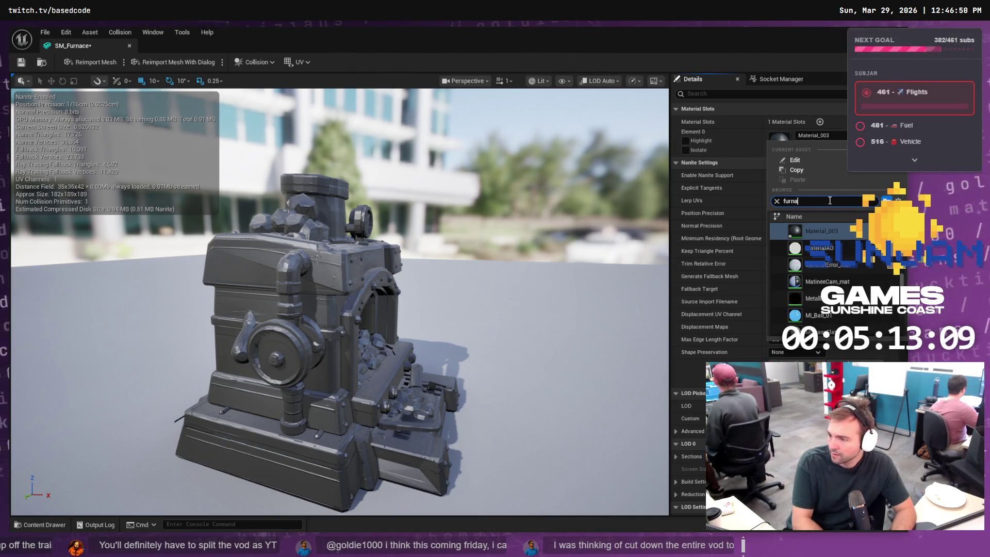
type("furna")
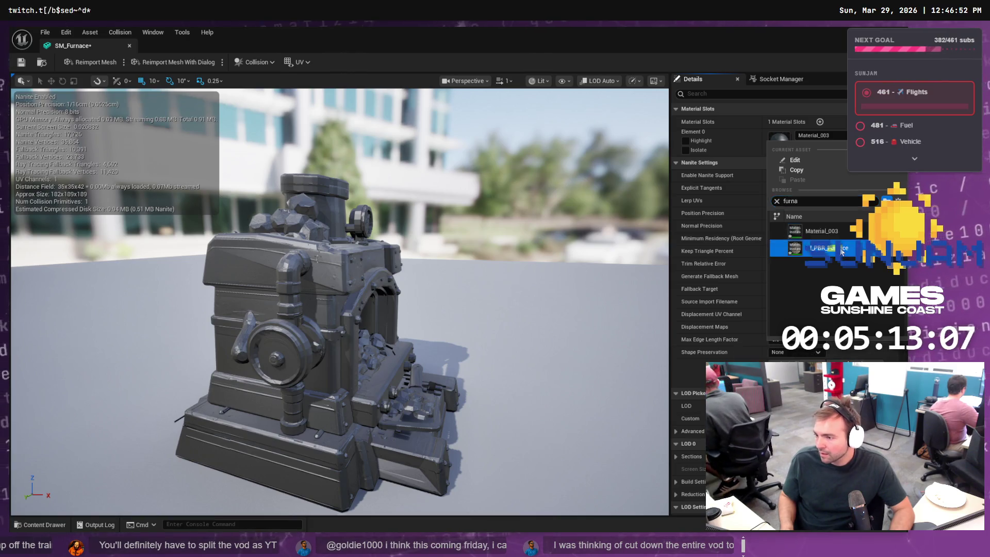
left_click(825, 248)
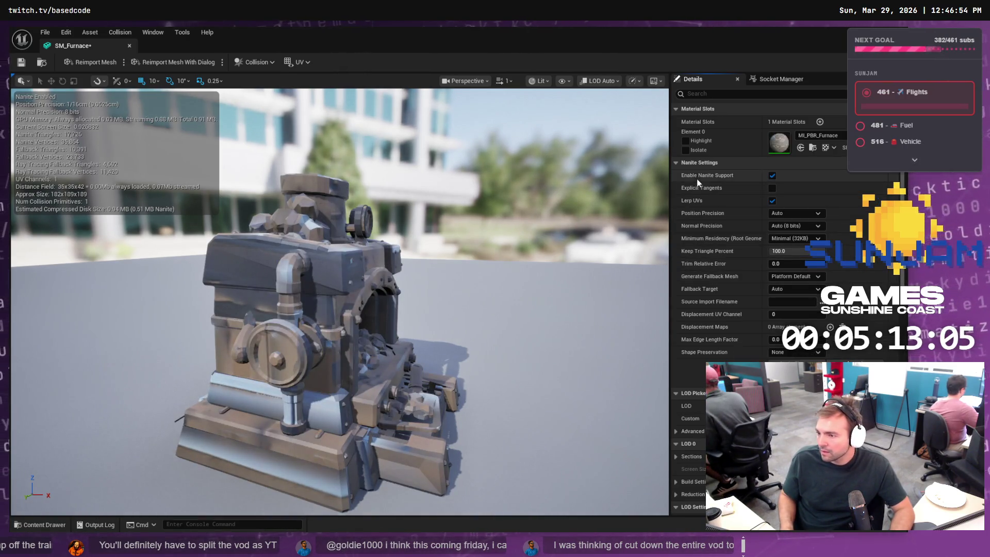
mouse_move(586, 303)
left_mouse_down()
mouse_move(562, 279)
mouse_move(541, 299)
mouse_move(567, 321)
left_mouse_up()
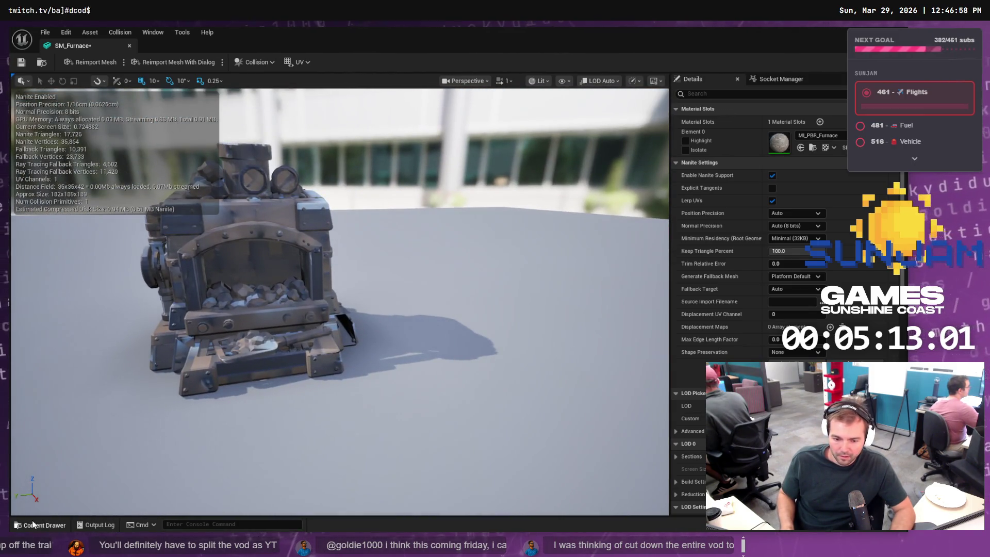
left_click(40, 525)
left_click(54, 426)
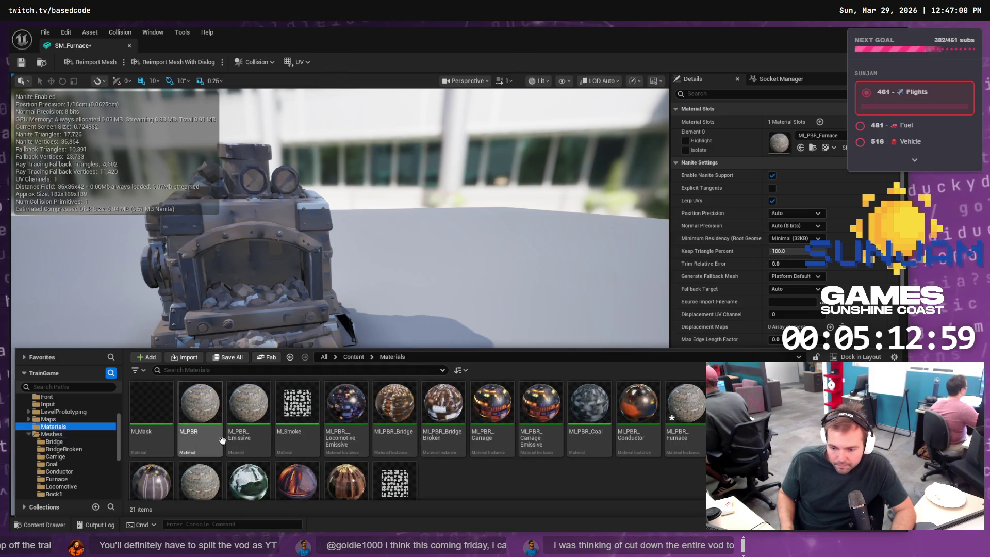
Open MI_PBR_Furnace and assign the furnace base texture to the Albedo parameter
scroll(240, 465, "down", 2)
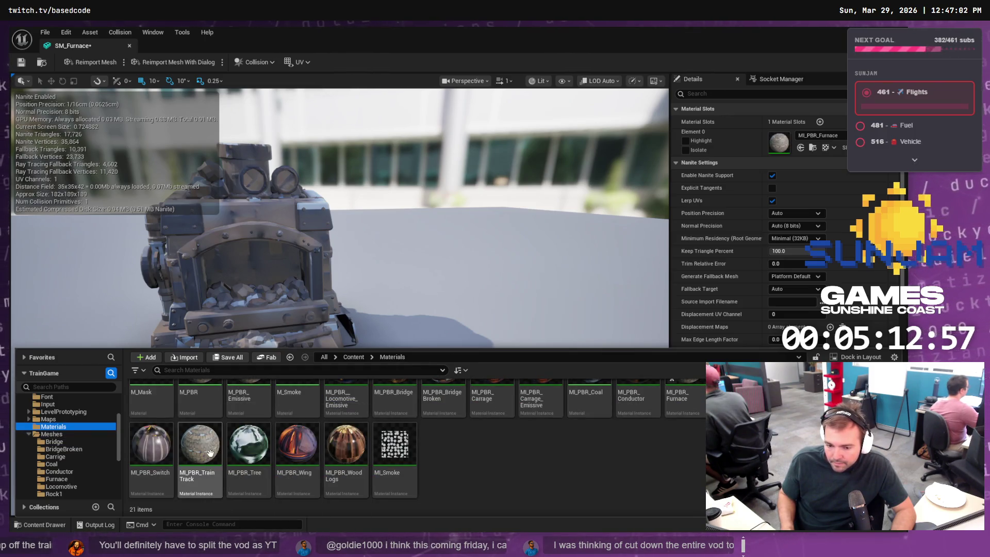
scroll(210, 453, "up", 2)
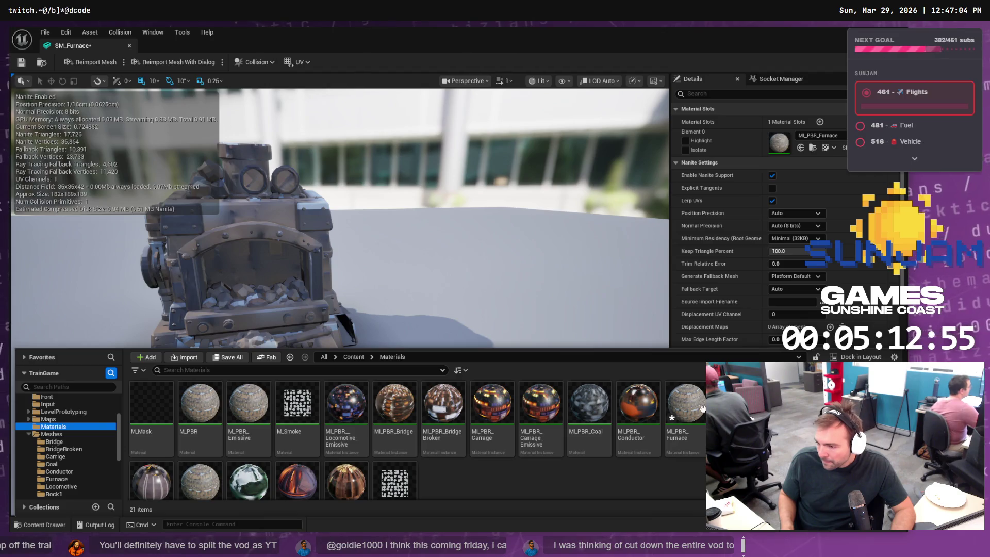
double_click(683, 412)
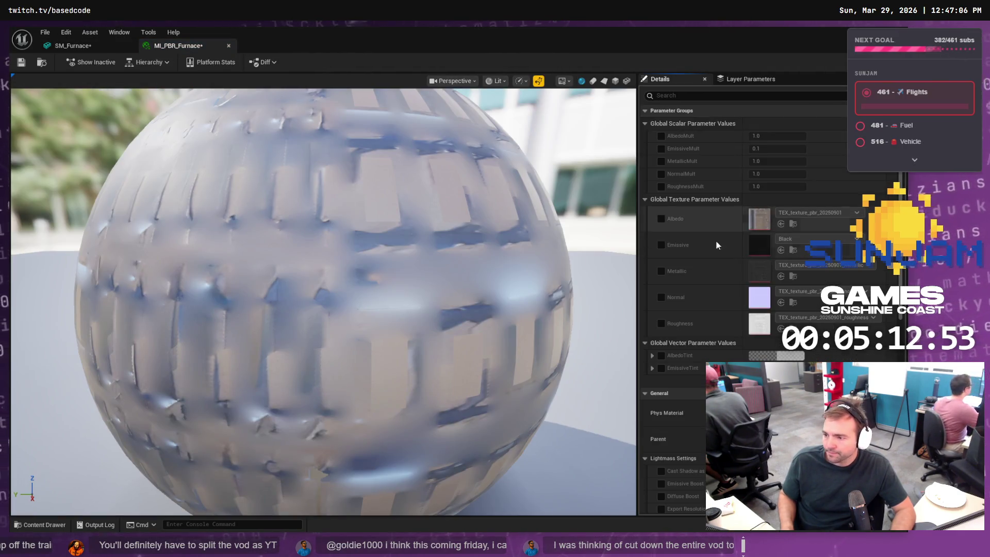
left_click(44, 525)
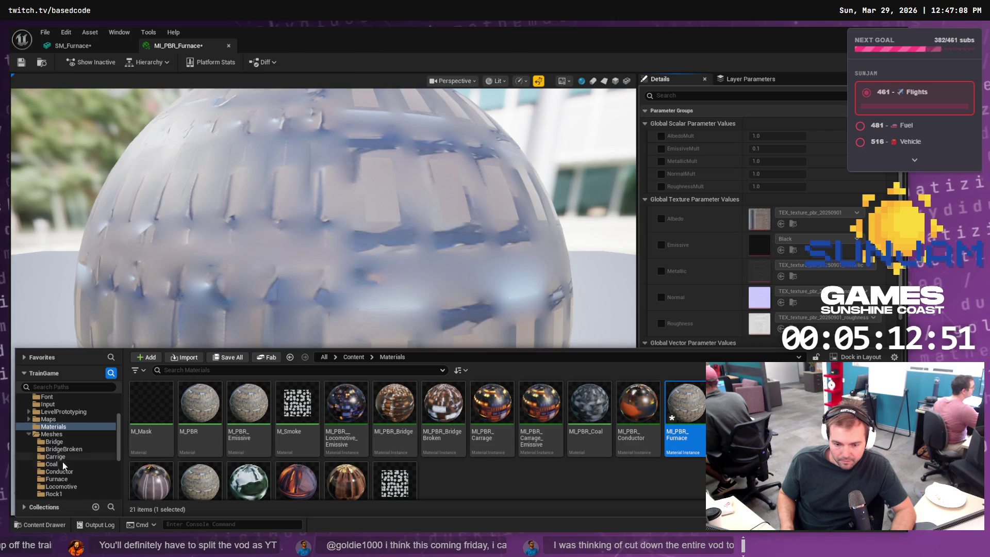
left_click(64, 478)
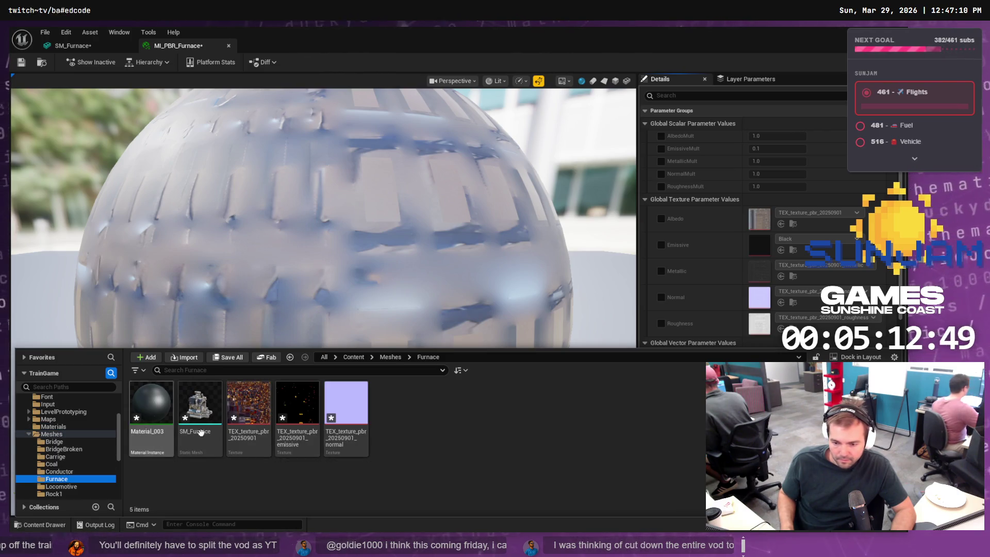
mouse_move(247, 407)
left_mouse_down()
mouse_move(626, 261)
mouse_move(766, 224)
left_mouse_up()
left_click(45, 525)
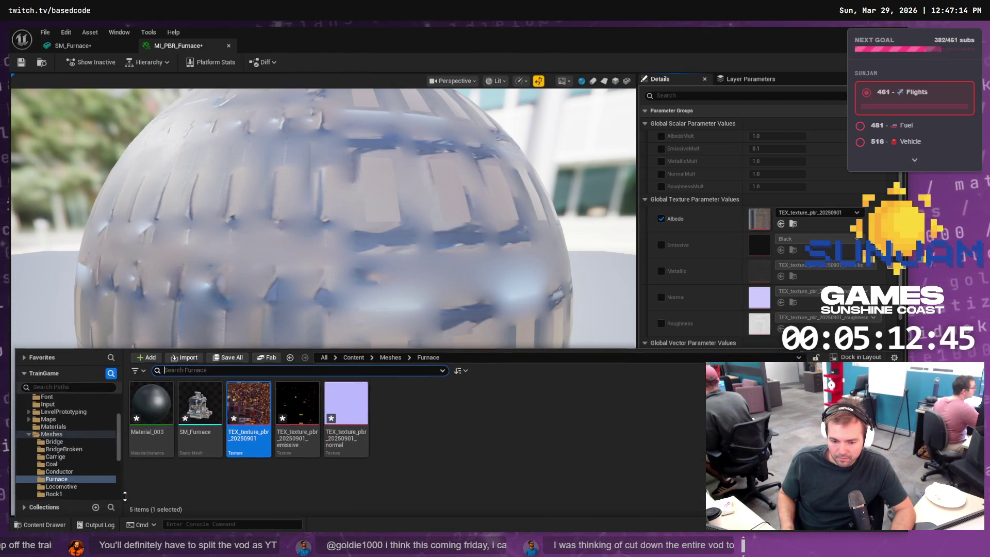
left_click_drag(250, 409, 768, 213)
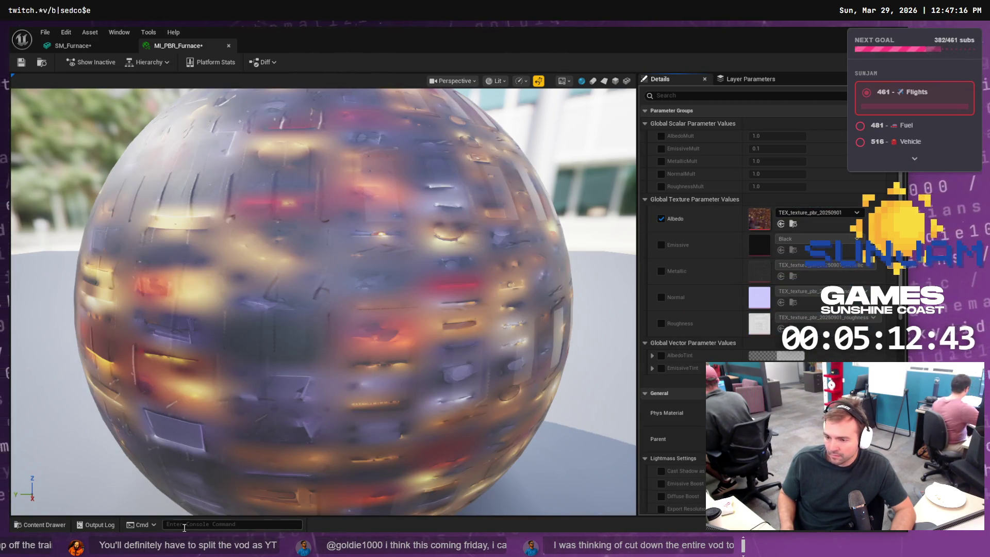
Enable the Emissive override and drop in the furnace emissive texture
left_click(62, 525)
left_click(67, 524)
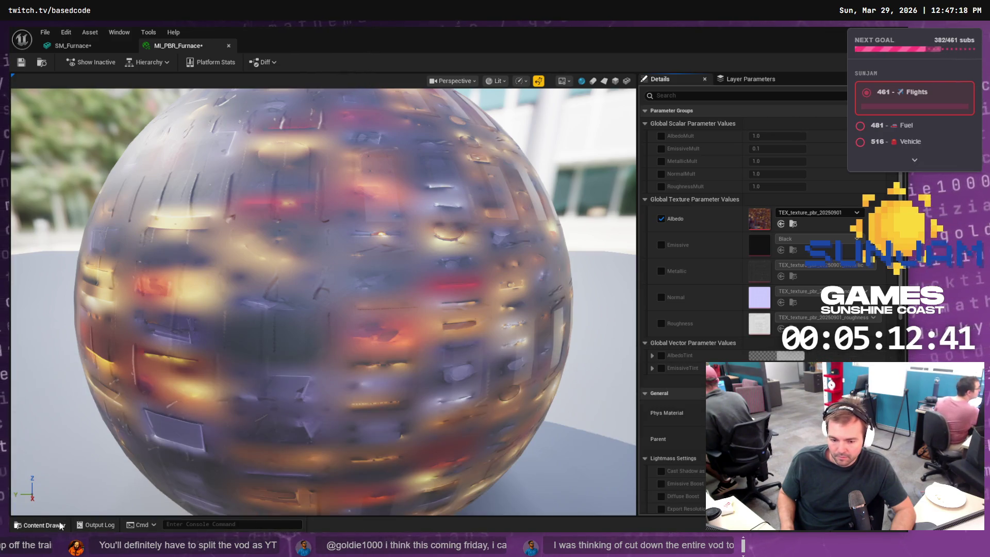
left_click(67, 525)
left_click_drag(286, 417, 746, 245)
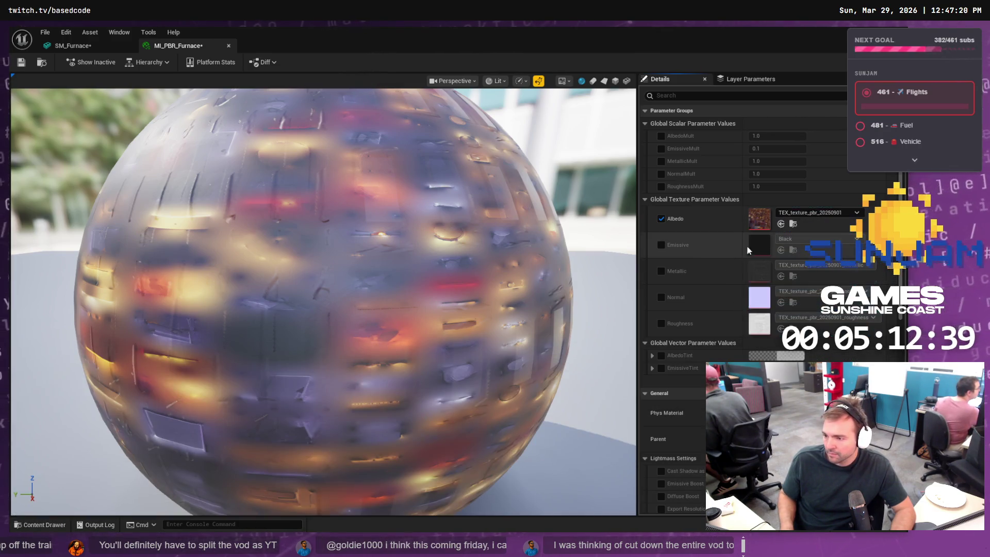
left_click(661, 245)
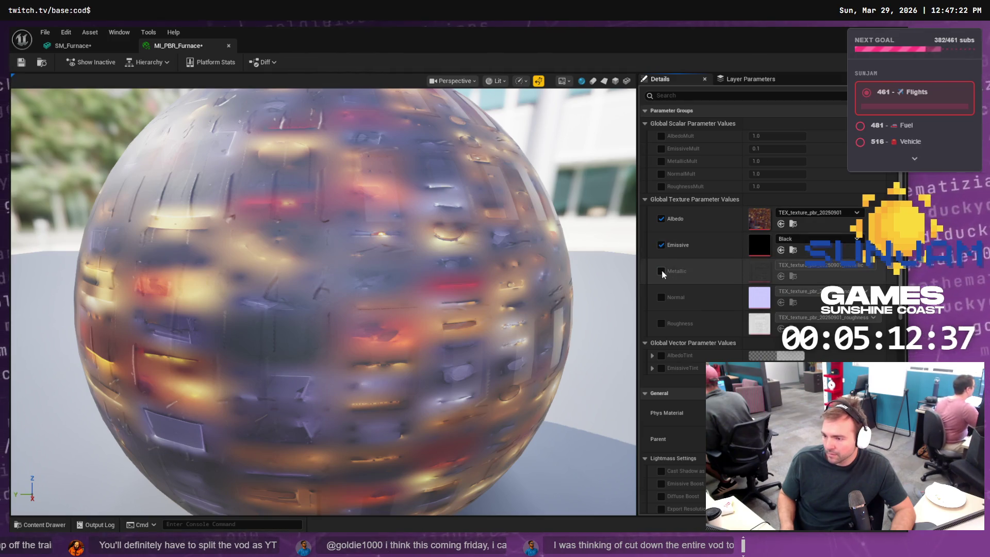
Enable the Normal override and assign the furnace normal texture, re-applying the emissive texture
left_click(48, 524)
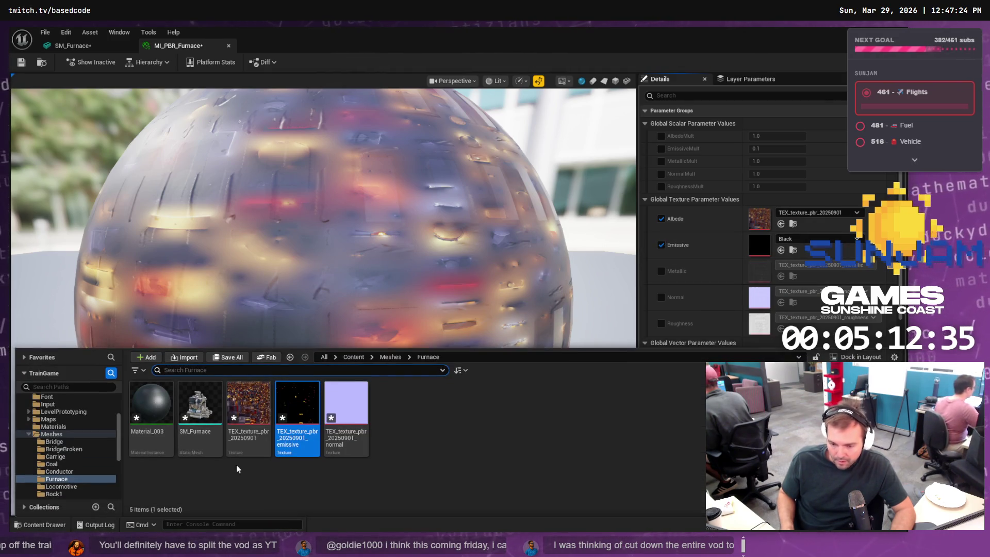
left_click(46, 525)
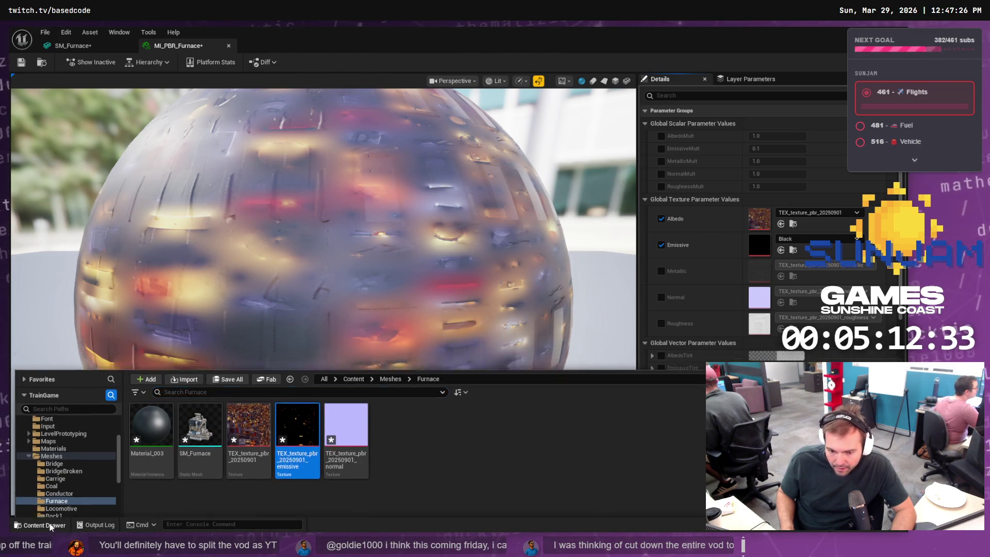
left_click(662, 298)
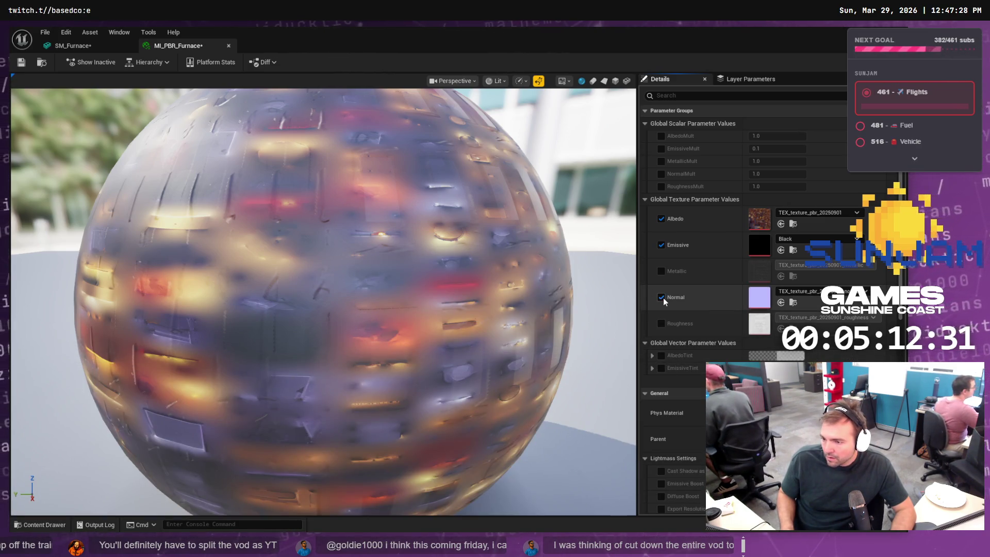
left_click(46, 525)
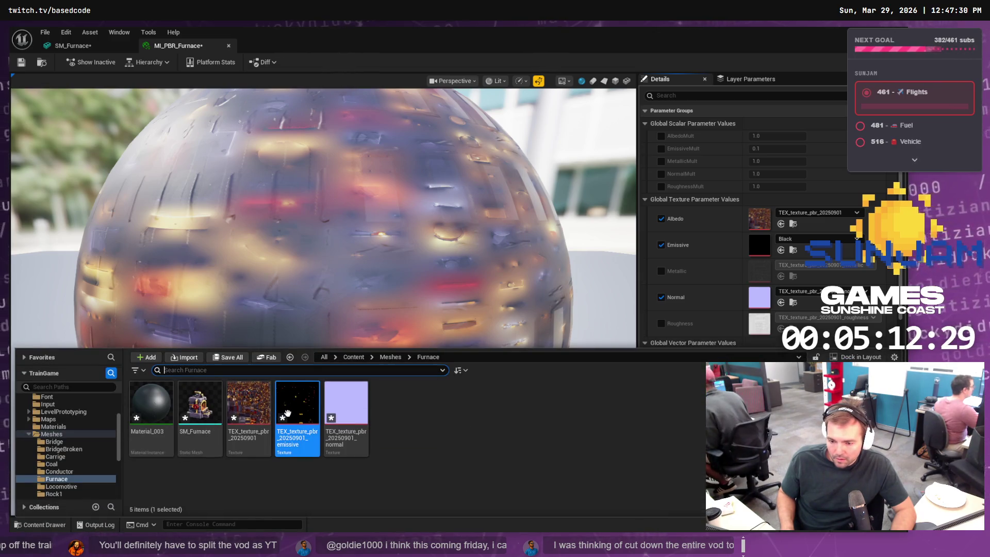
mouse_move(298, 410)
left_mouse_down()
mouse_move(697, 288)
mouse_move(761, 247)
left_mouse_up()
left_click(30, 528)
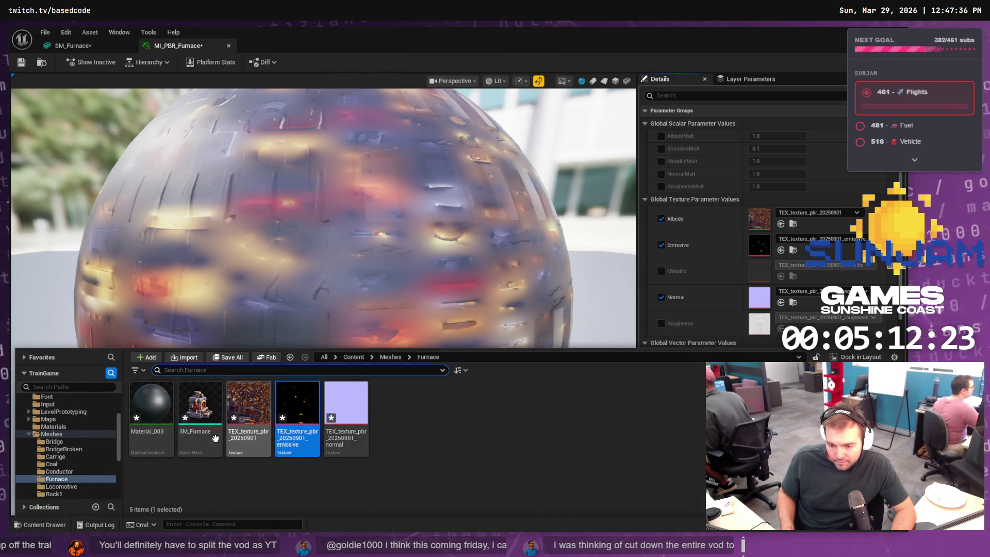
left_click_drag(346, 404, 758, 298)
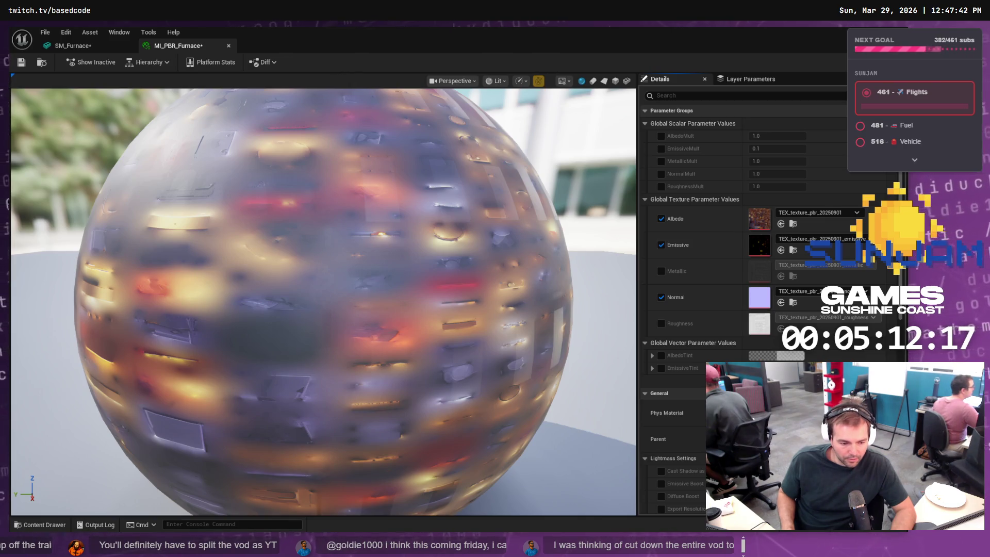
key("alt+Tab")
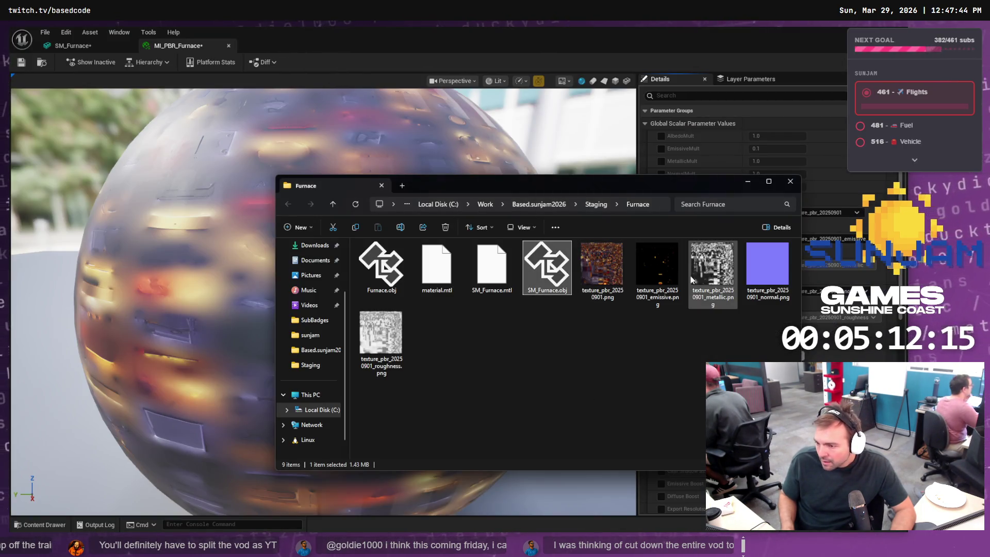
Import the roughness PNG into the Furnace folder and assign it to the Roughness parameter
left_click(361, 349)
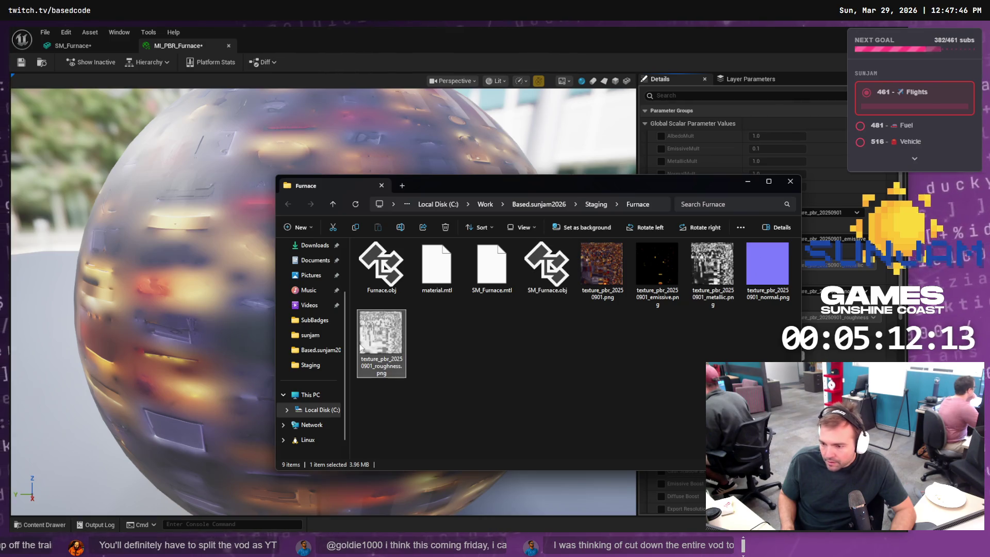
left_click(31, 525)
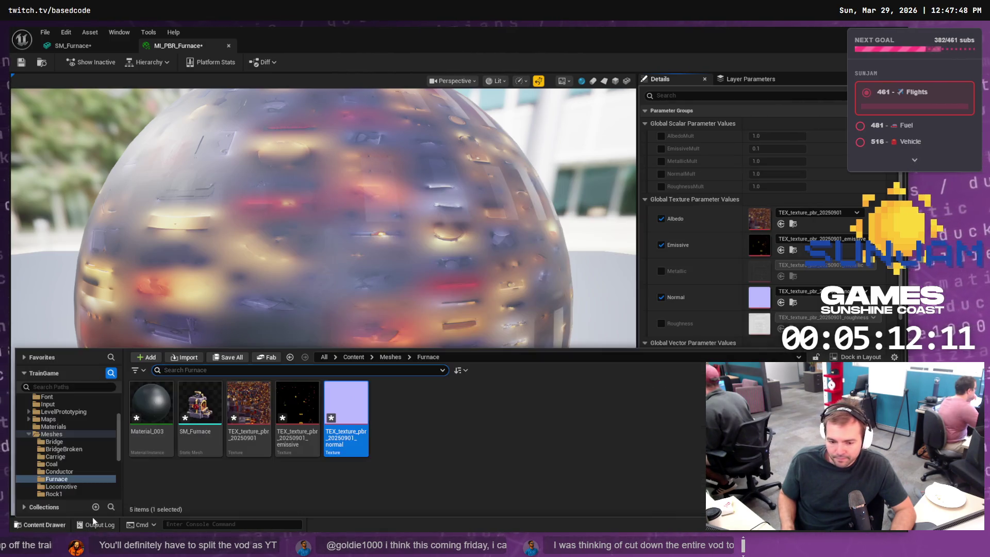
key("alt+Tab")
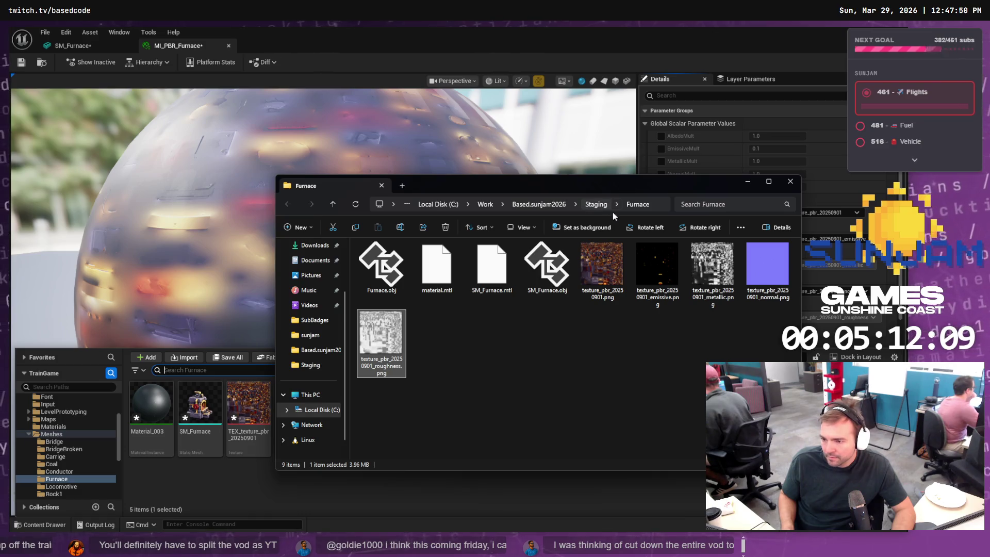
left_click_drag(388, 488, 387, 489)
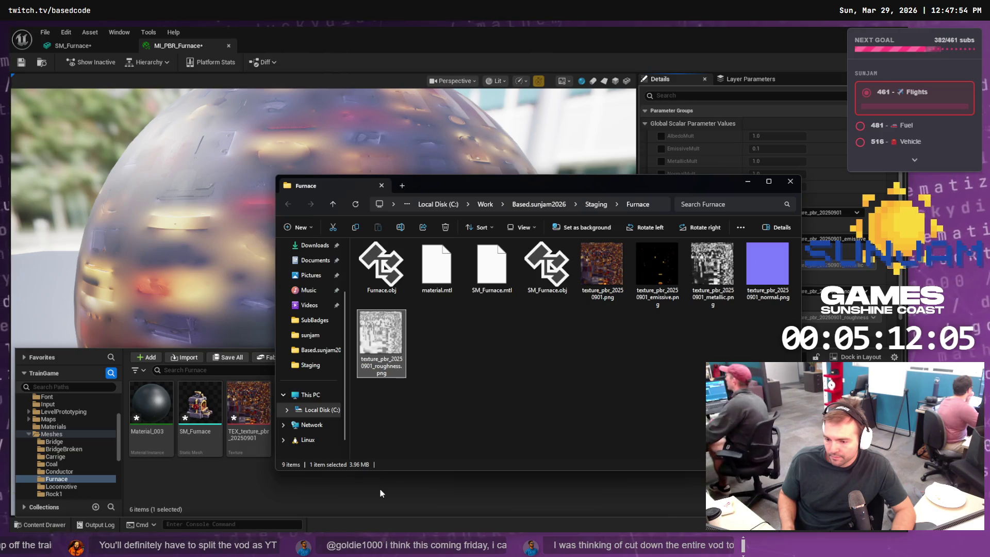
left_click(379, 489)
mouse_move(395, 425)
left_mouse_down()
mouse_move(721, 313)
mouse_move(668, 323)
left_mouse_up()
left_click(662, 324)
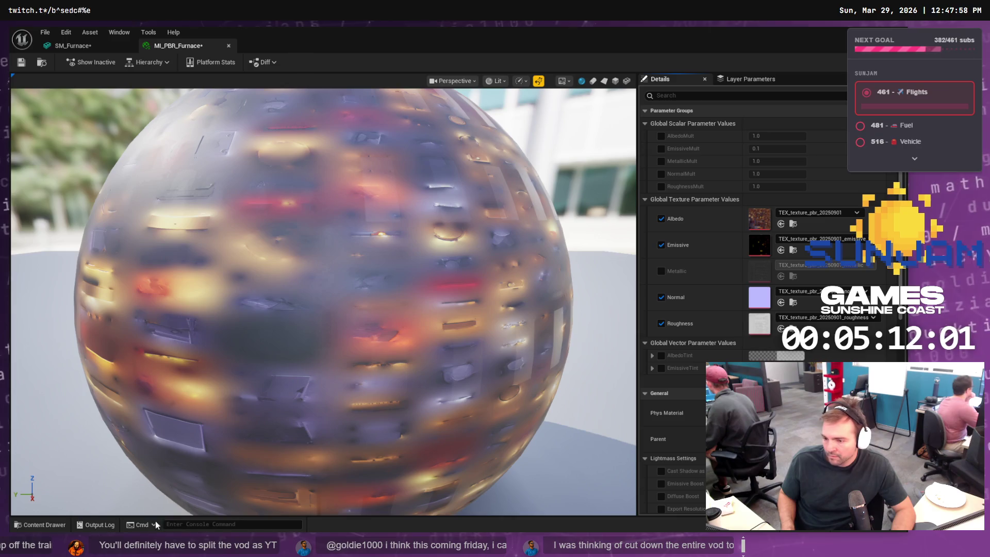
left_click(48, 524)
mouse_move(395, 425)
left_mouse_down()
mouse_move(732, 324)
mouse_move(763, 330)
left_mouse_up()
Import the metallic PNG, assign it to the Metallic parameter, and save MI_PBR_Furnace
key("alt+Tab")
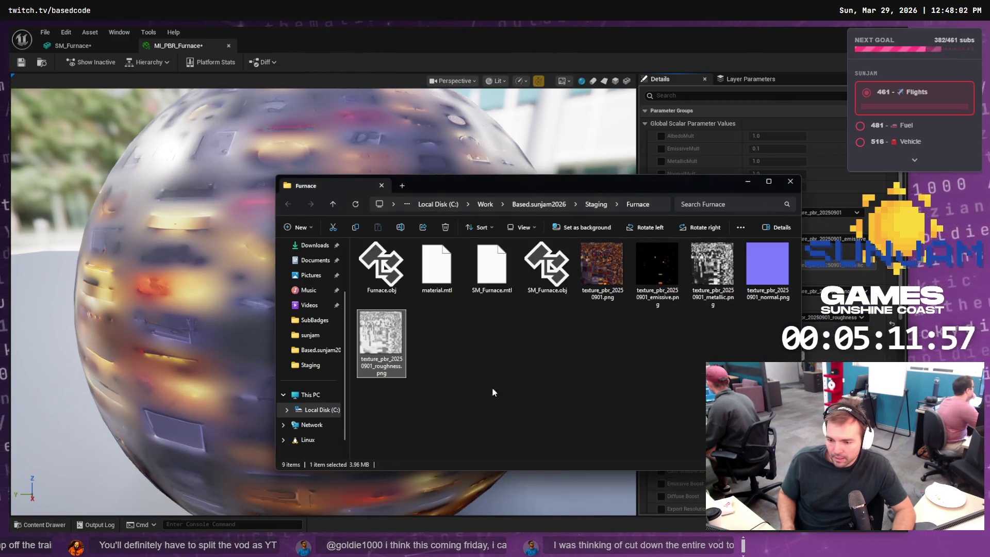
left_click(714, 264)
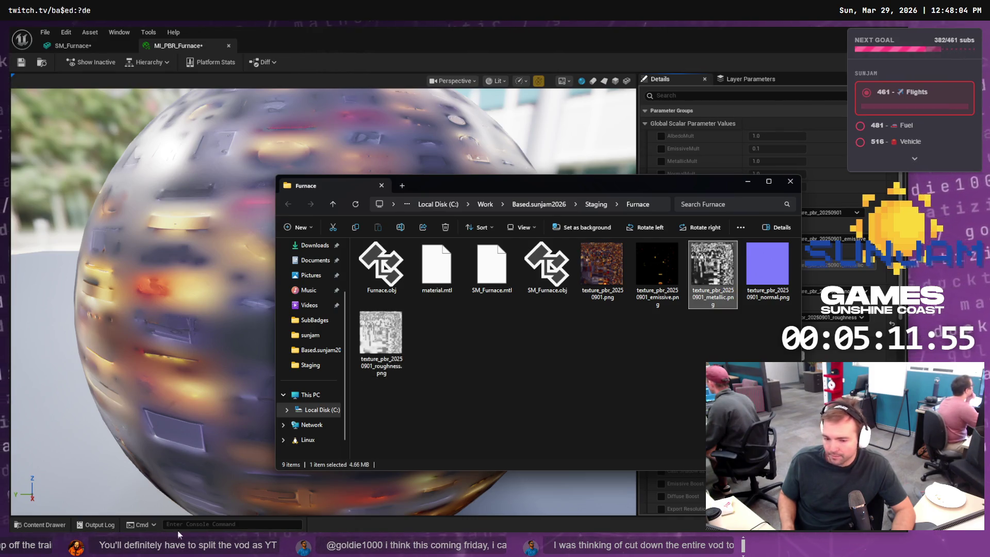
left_click(45, 526)
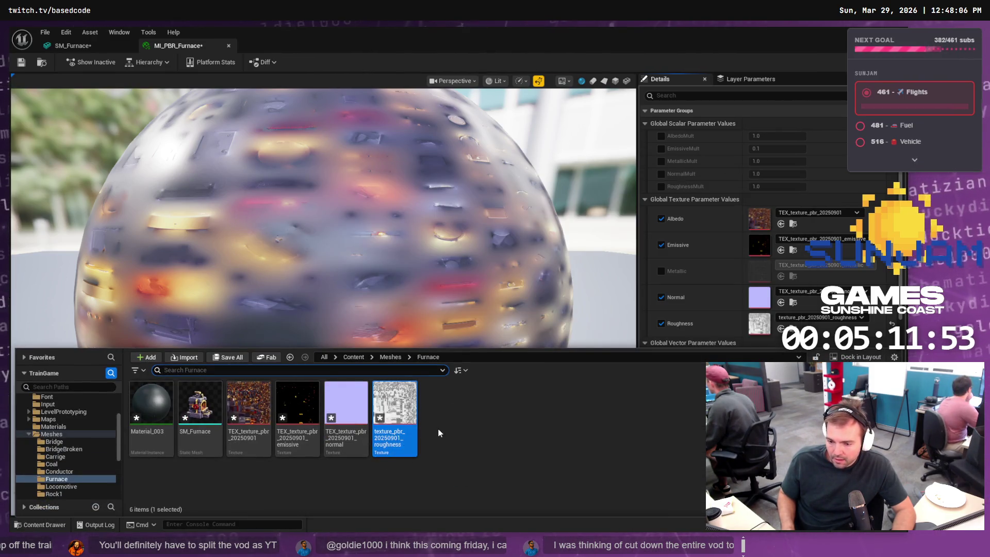
key("alt+Tab")
mouse_move(712, 268)
left_mouse_down()
mouse_move(592, 360)
mouse_move(251, 499)
mouse_move(248, 488)
left_mouse_up()
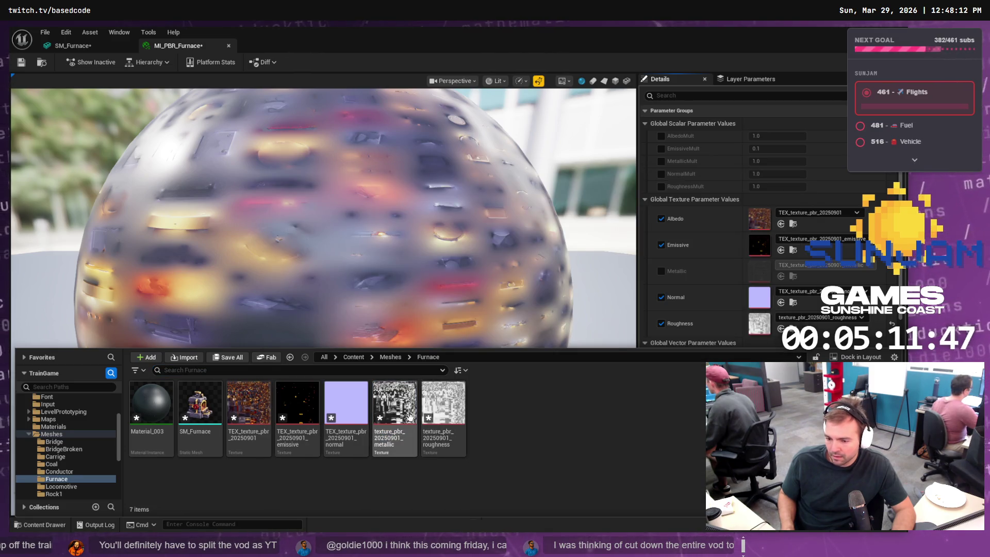
mouse_move(616, 345)
left_mouse_down()
mouse_move(703, 286)
mouse_move(804, 268)
left_mouse_up()
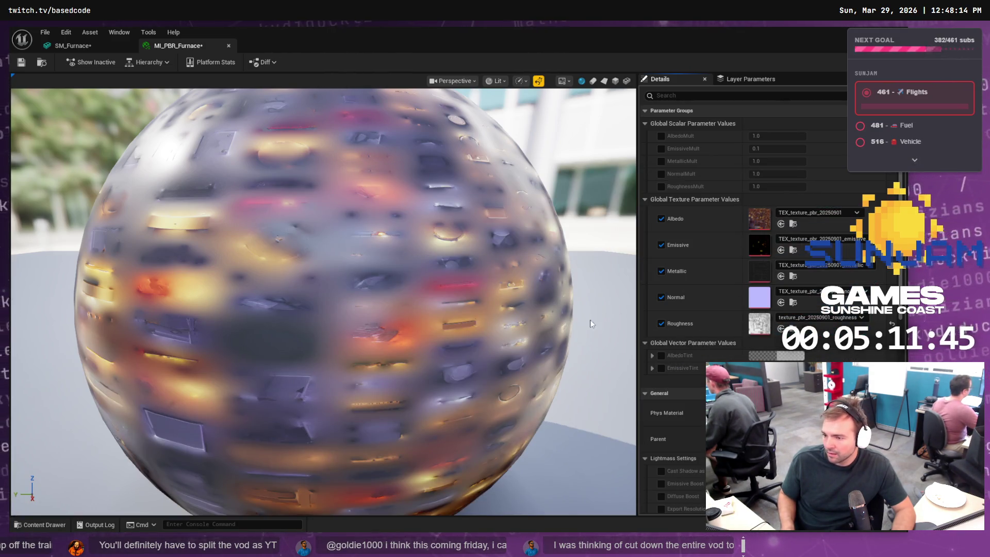
left_click(46, 521)
mouse_move(395, 419)
left_mouse_down()
mouse_move(722, 285)
mouse_move(805, 317)
left_mouse_up()
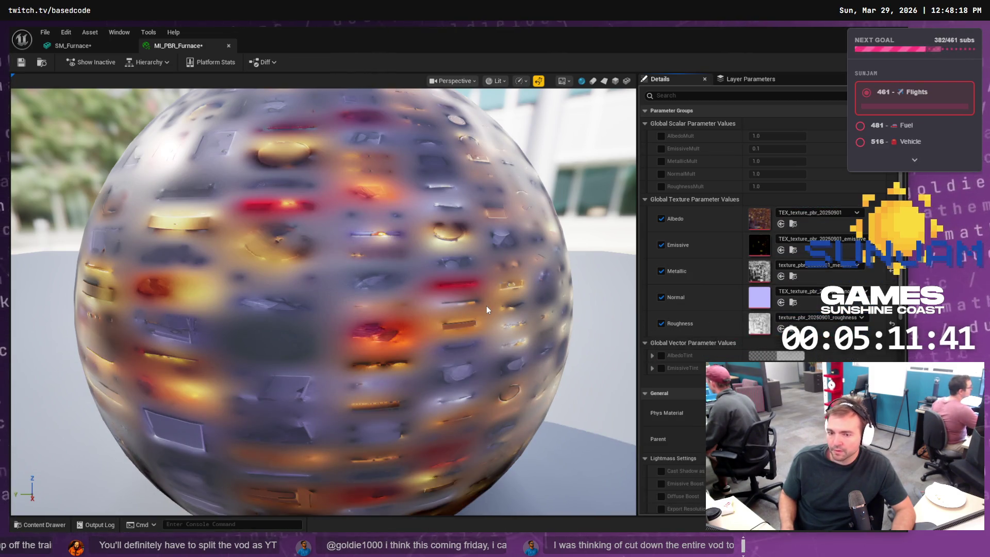
key("ctrl+s")
left_click(72, 45)
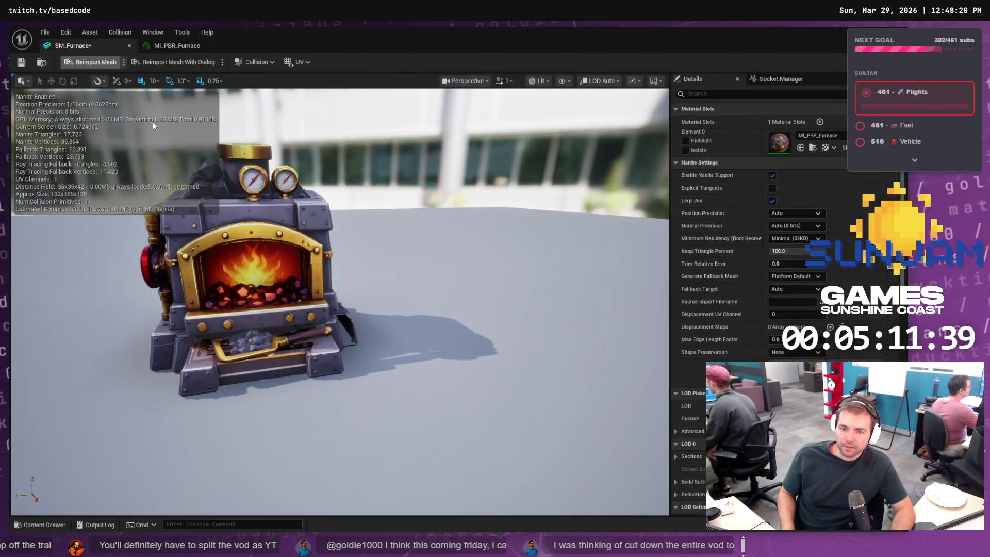
Save SM_Furnace and reopen MI_PBR_Furnace from the mesh's material slot thumbnail
mouse_move(396, 251)
left_mouse_down()
mouse_move(425, 225)
mouse_move(454, 240)
mouse_move(444, 239)
left_mouse_up()
key("ctrl+s")
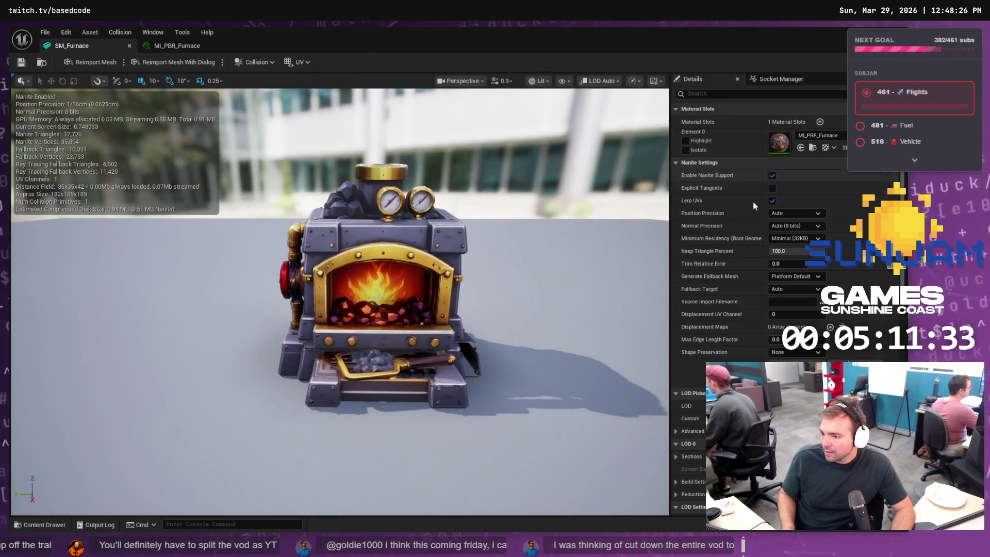
double_click(780, 143)
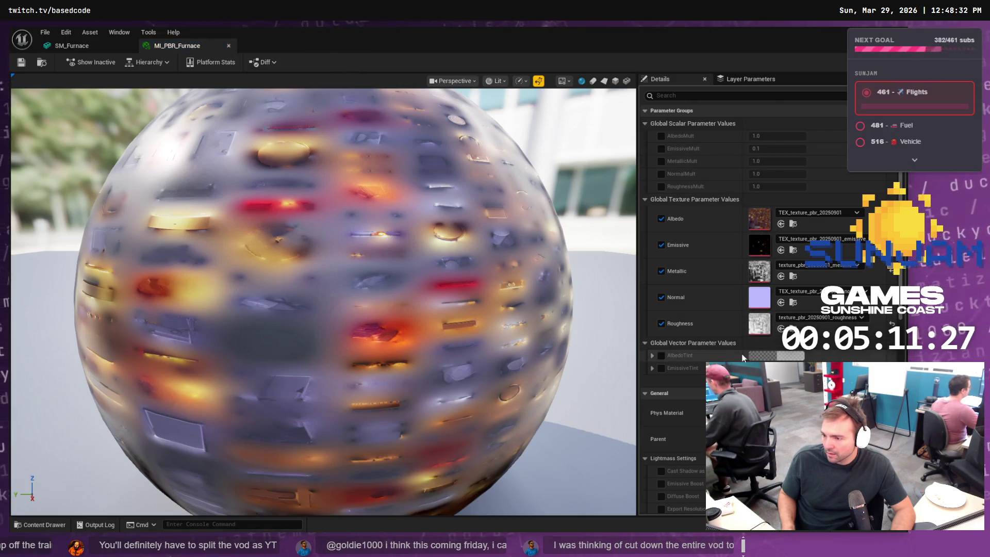
Enable EmissiveTint and set its colour to pure white
scroll(722, 258, "down", 5)
scroll(667, 357, "down", 1)
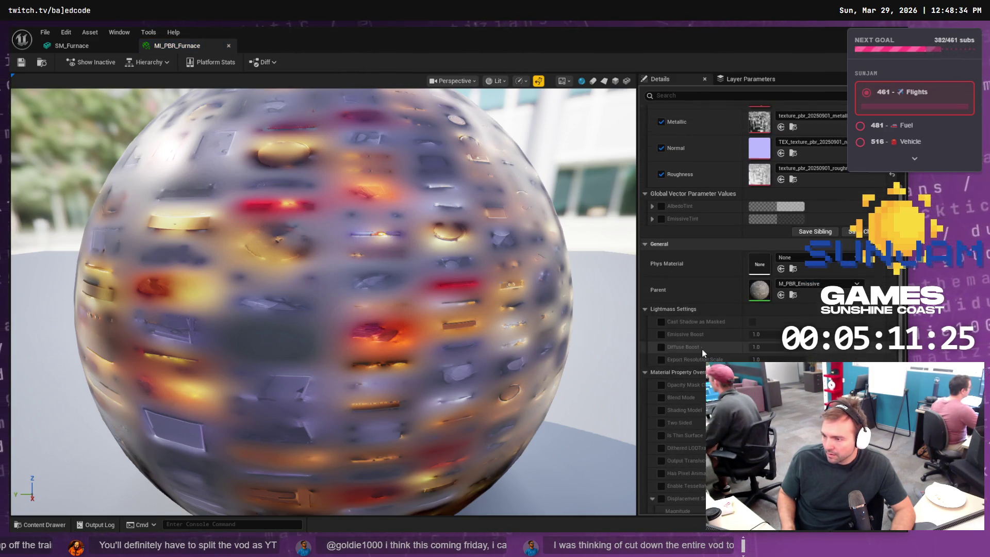
left_click(660, 249)
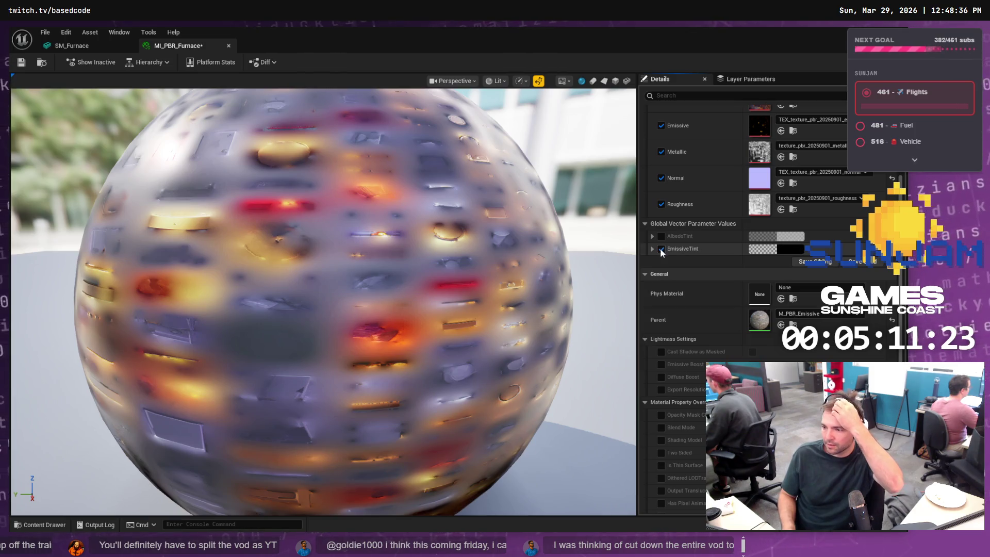
left_click(788, 251)
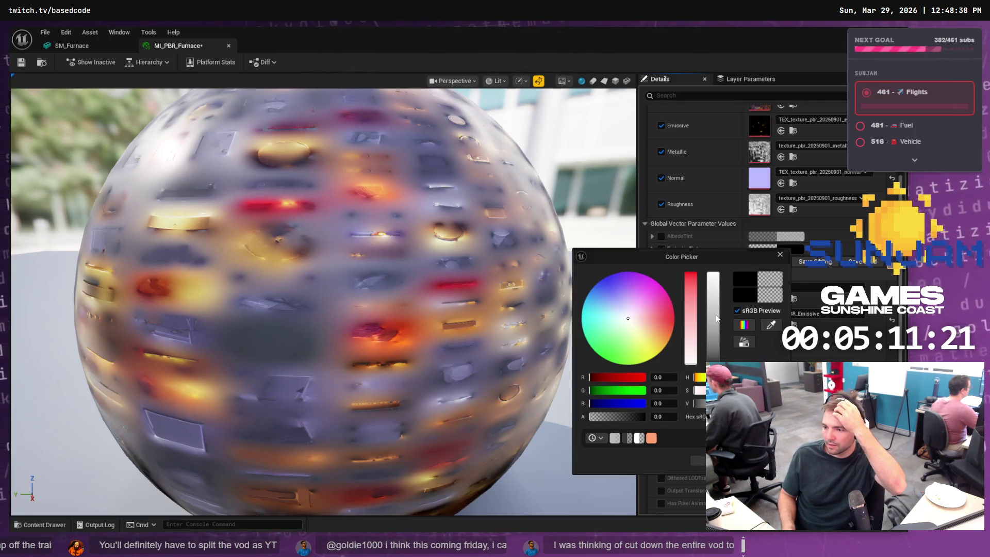
left_click_drag(716, 318, 709, 250)
left_click(719, 460)
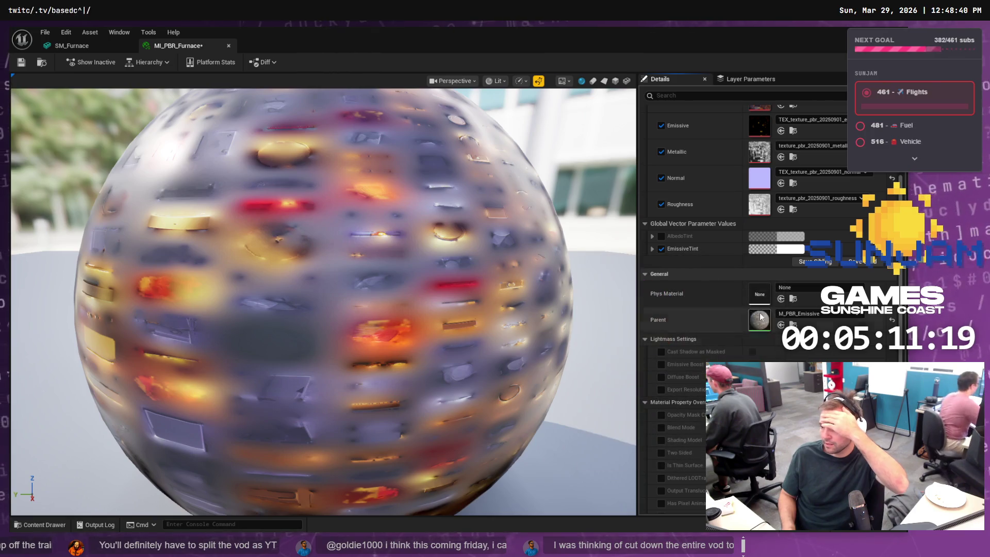
Raise EmissiveMult from 0.1 to 10
scroll(712, 140, "up", 3)
scroll(710, 137, "up", 2)
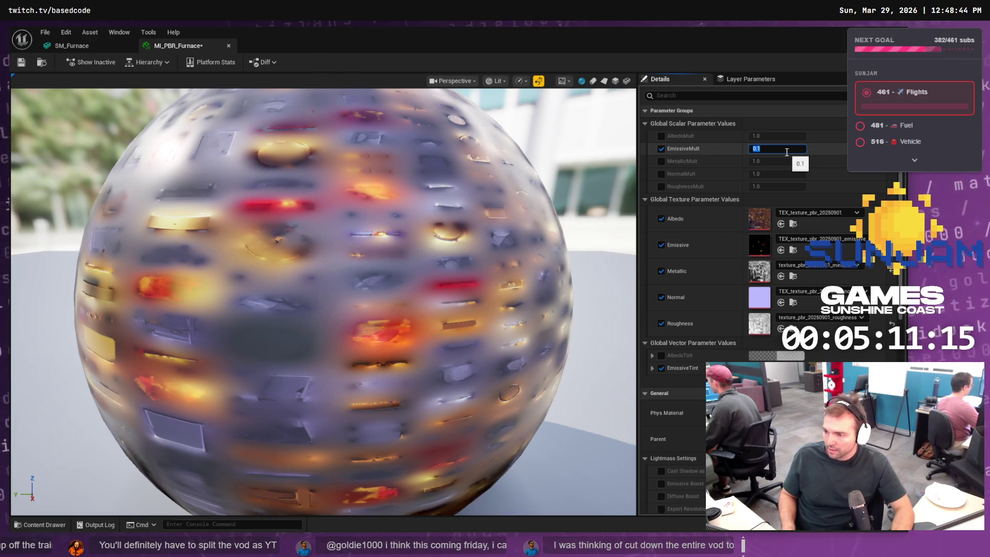
type("10")
key("Return")
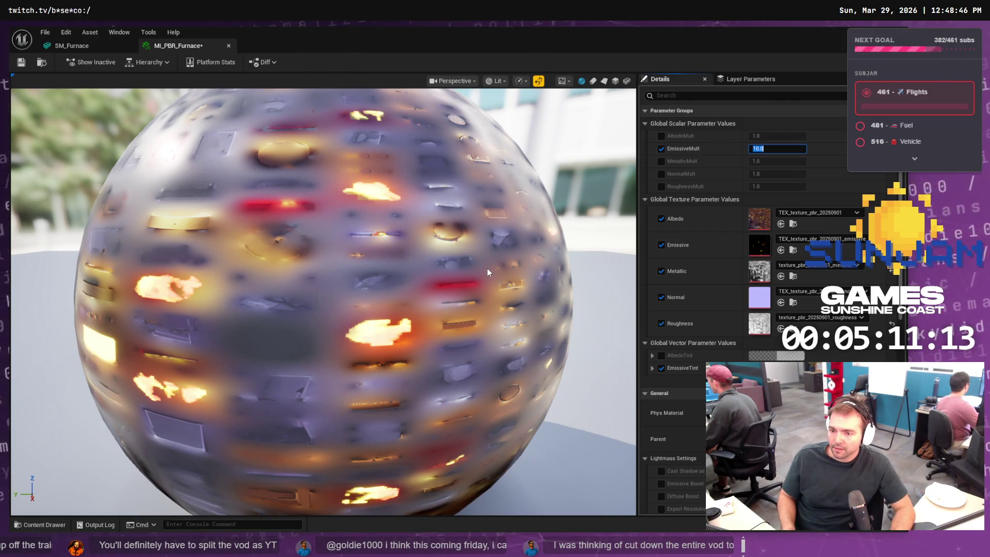
left_click(94, 52)
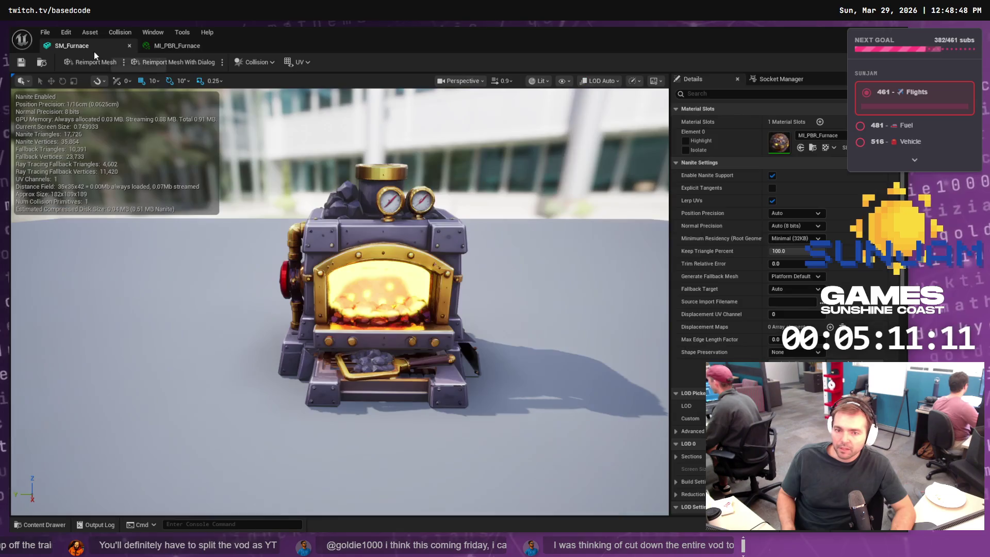
Save SM_Furnace and start a Play session of LVL_TestMap to test the furnace
mouse_move(474, 260)
left_mouse_down()
mouse_move(439, 260)
mouse_move(475, 260)
left_mouse_up()
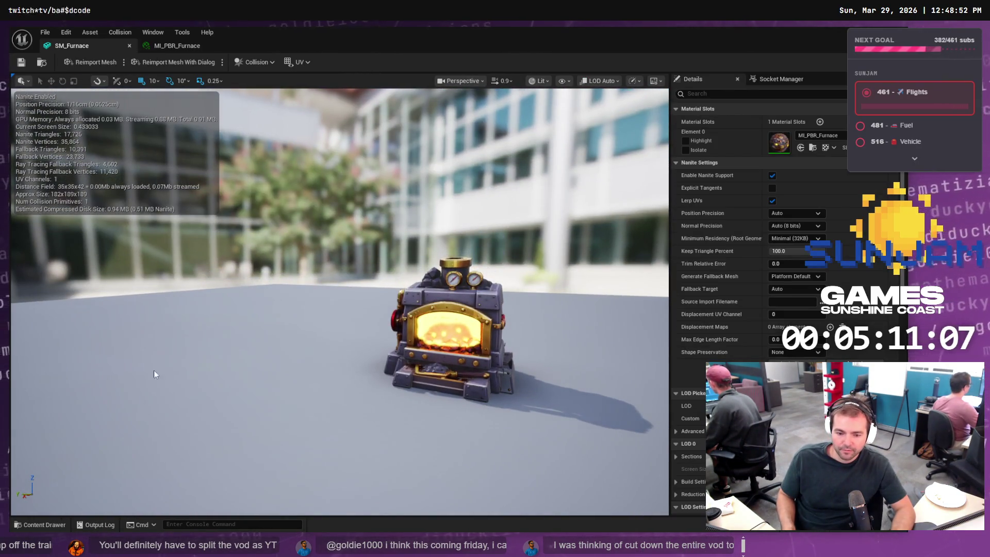
key("ctrl+s")
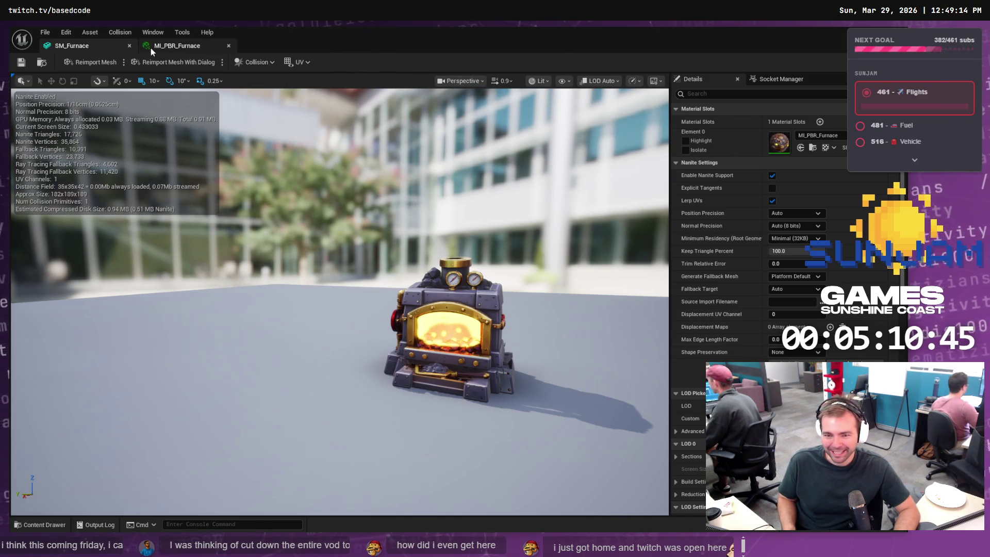
key("alt+Tab")
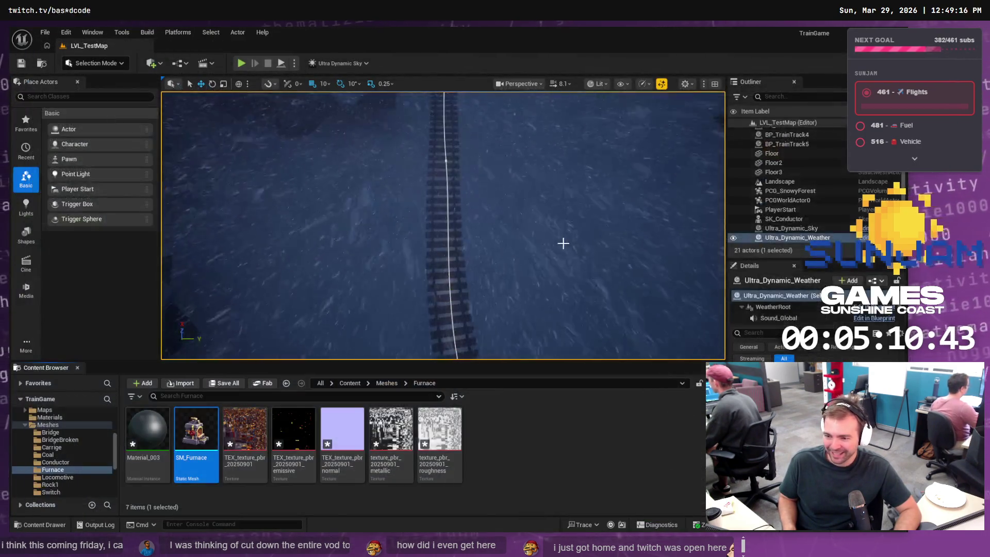
left_click(240, 63)
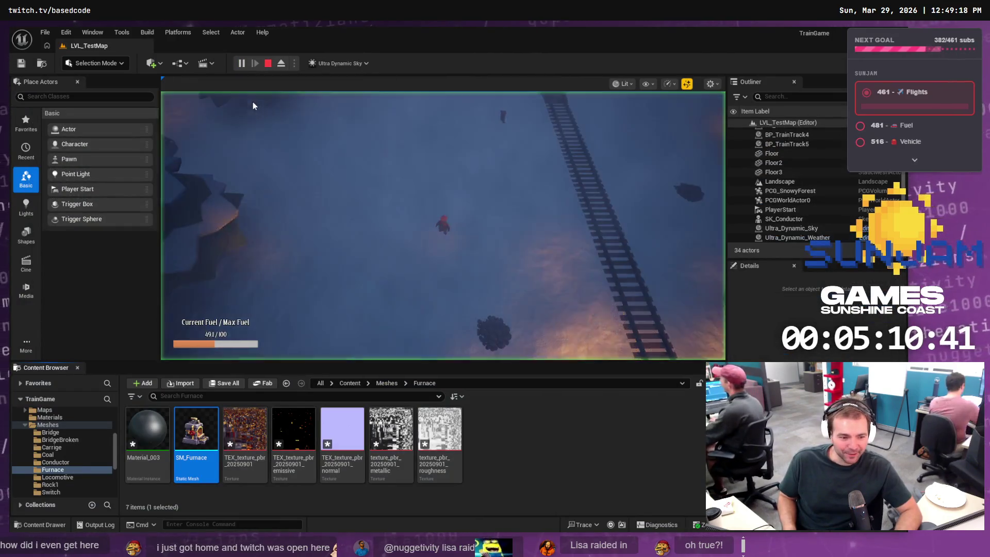
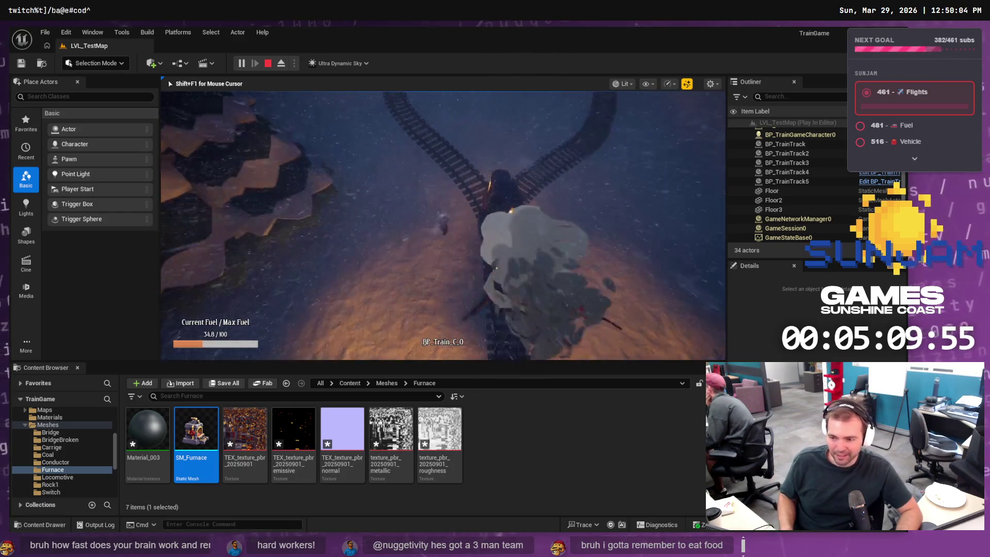
Stop play mode, open BP_Train's Viewport from Content/Blueprints, and show the Content Drawer
key("Escape")
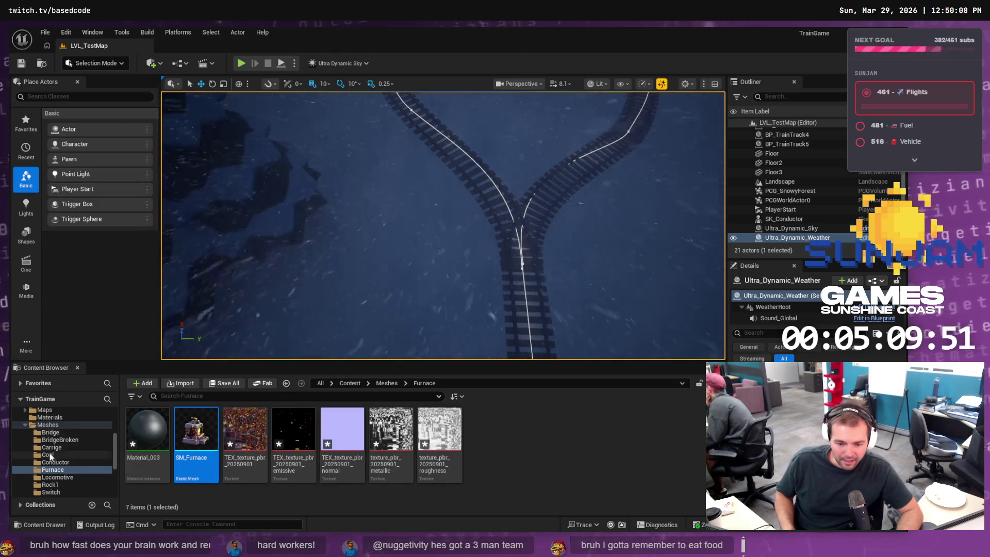
scroll(51, 435, "up", 10)
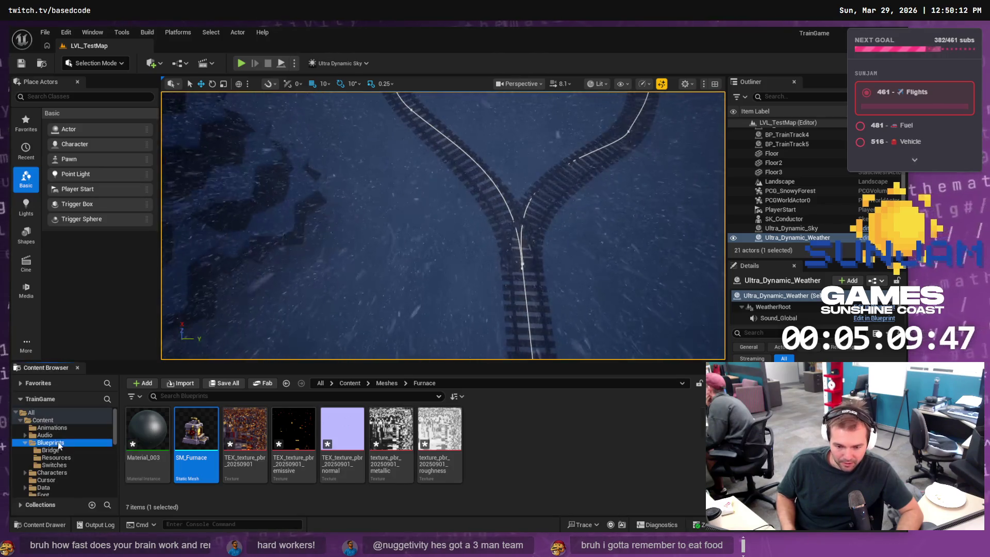
left_click(58, 443)
double_click(287, 432)
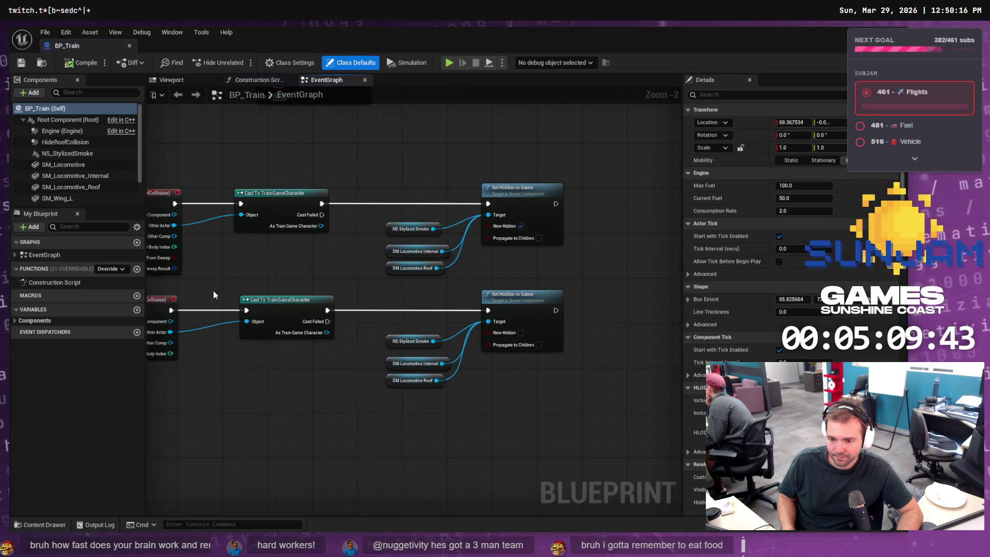
left_click(179, 82)
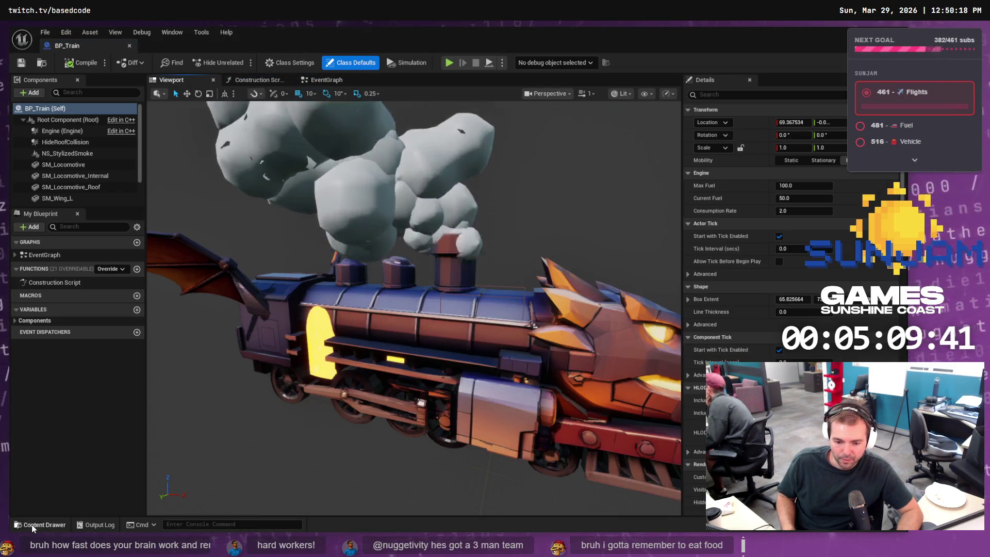
left_click(32, 524)
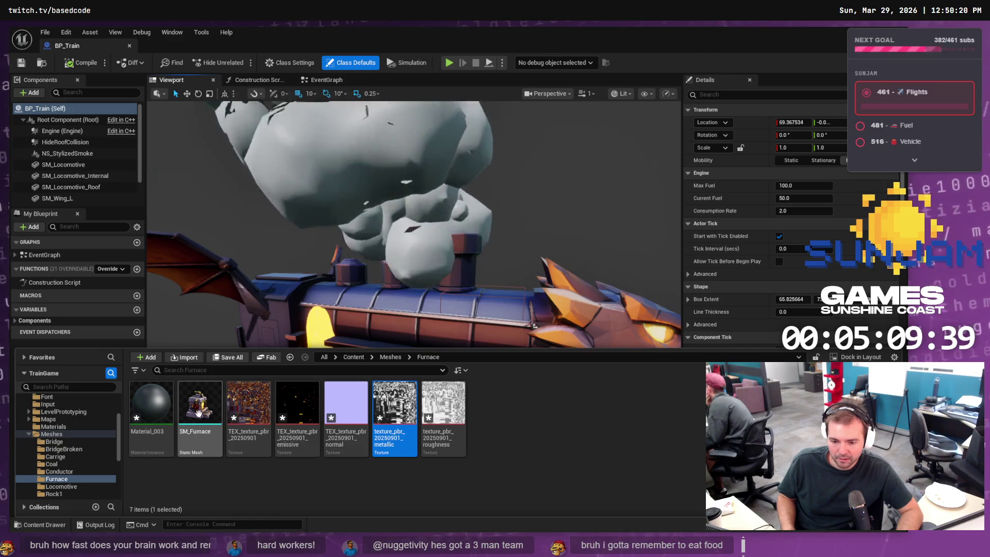
Add SM_Furnace to BP_Train, rotated 180°, moved forward and down, and scaled to Z 1.25
mouse_move(201, 410)
mouse_move(201, 410)
left_mouse_down()
mouse_move(177, 260)
mouse_move(54, 113)
left_mouse_up()
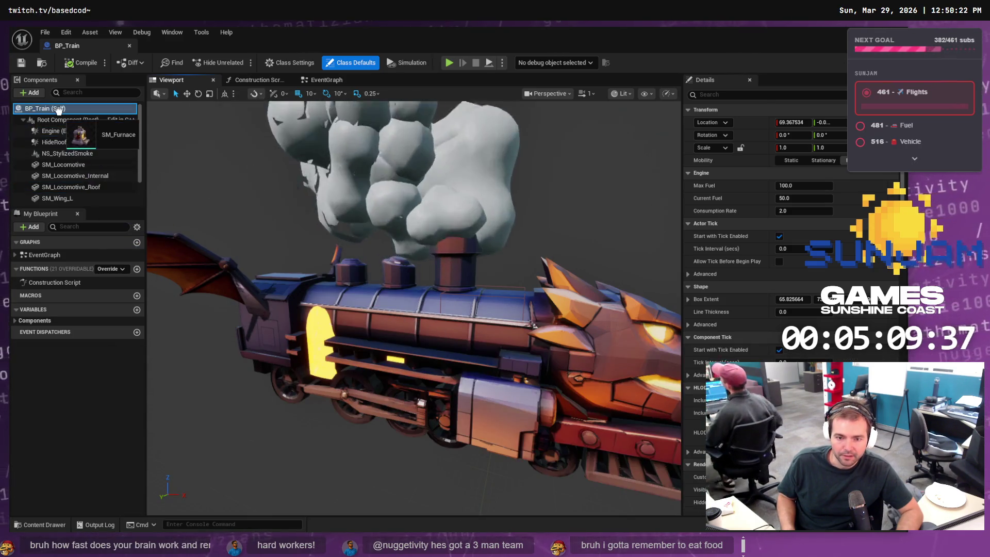
left_click(59, 164)
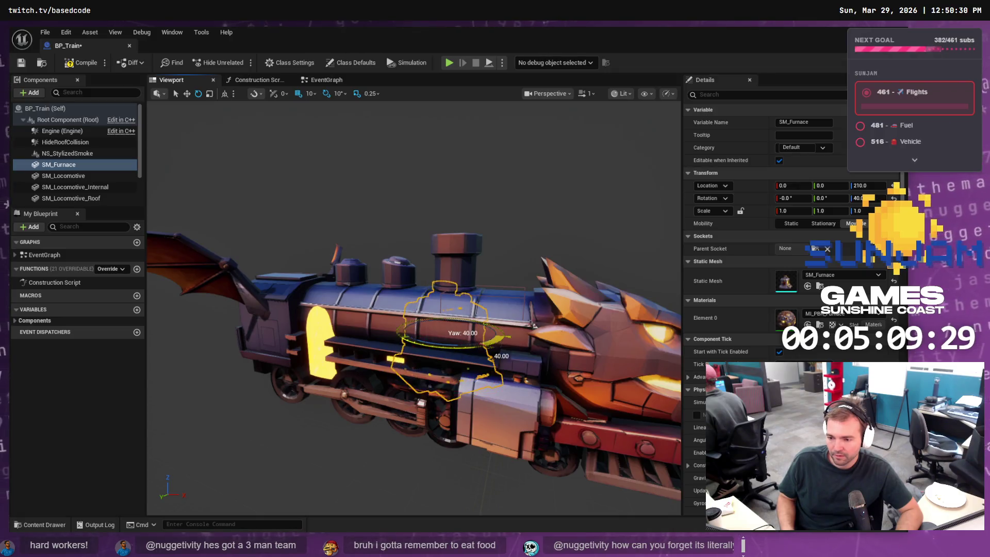
key("e")
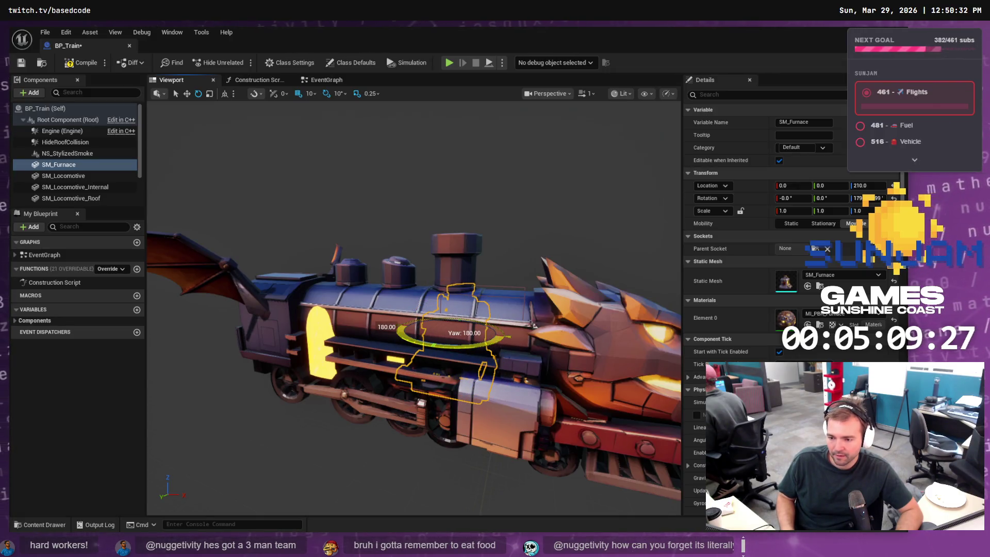
key("w")
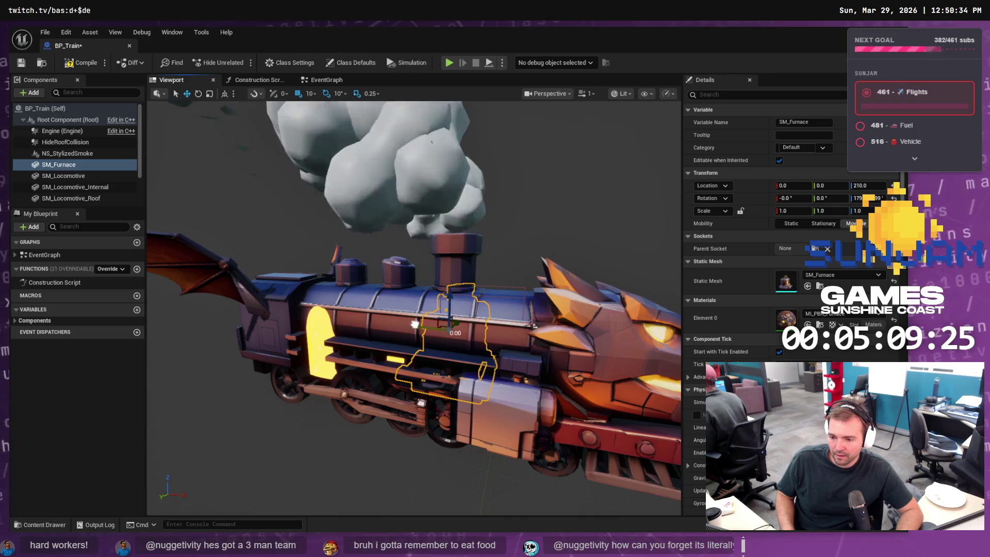
mouse_move(414, 324)
left_mouse_down()
mouse_move(500, 296)
mouse_move(456, 311)
mouse_move(461, 330)
mouse_move(372, 309)
left_mouse_up()
scroll(453, 313, "up", 3)
left_click_drag(443, 334, 412, 331)
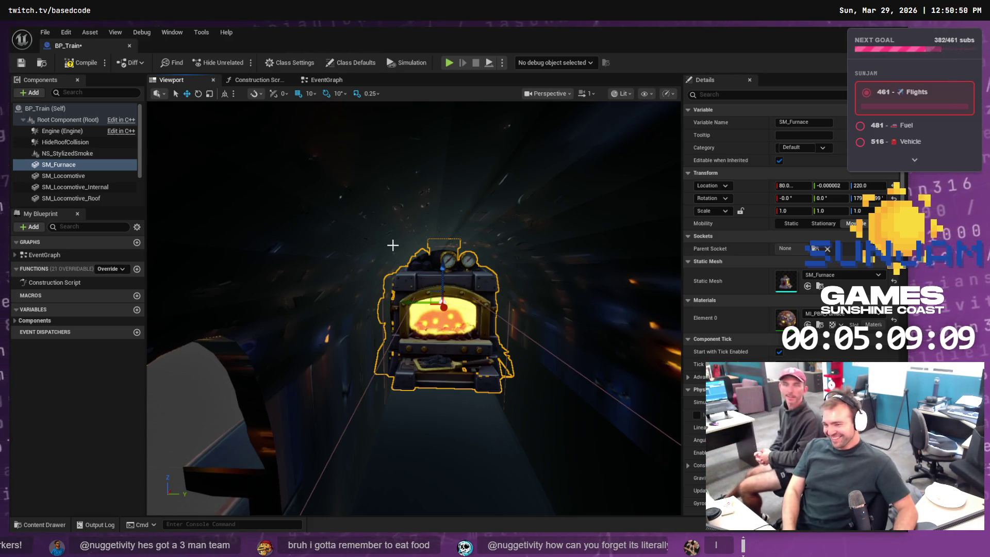
mouse_move(391, 183)
left_mouse_down()
mouse_move(355, 217)
mouse_move(323, 223)
left_mouse_up()
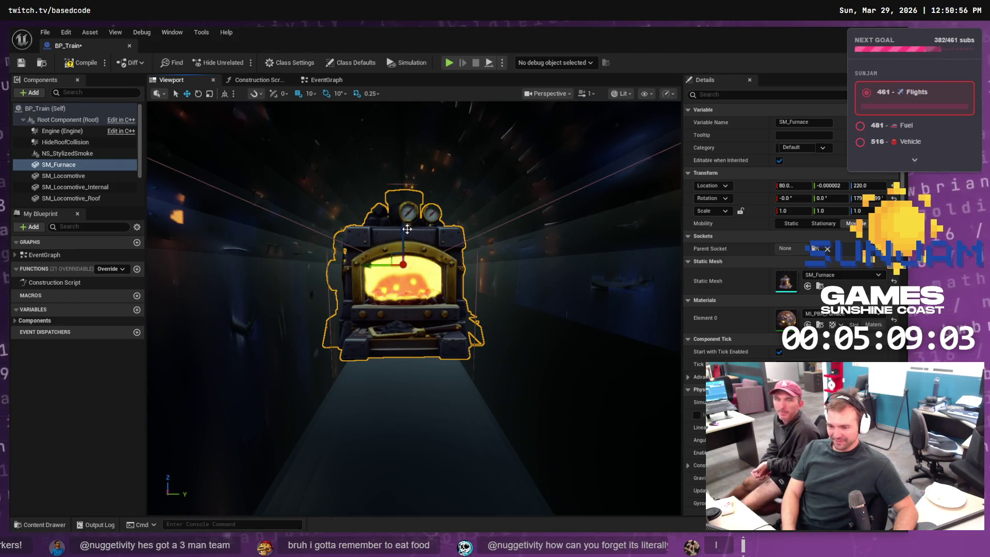
left_click_drag(404, 228, 420, 256)
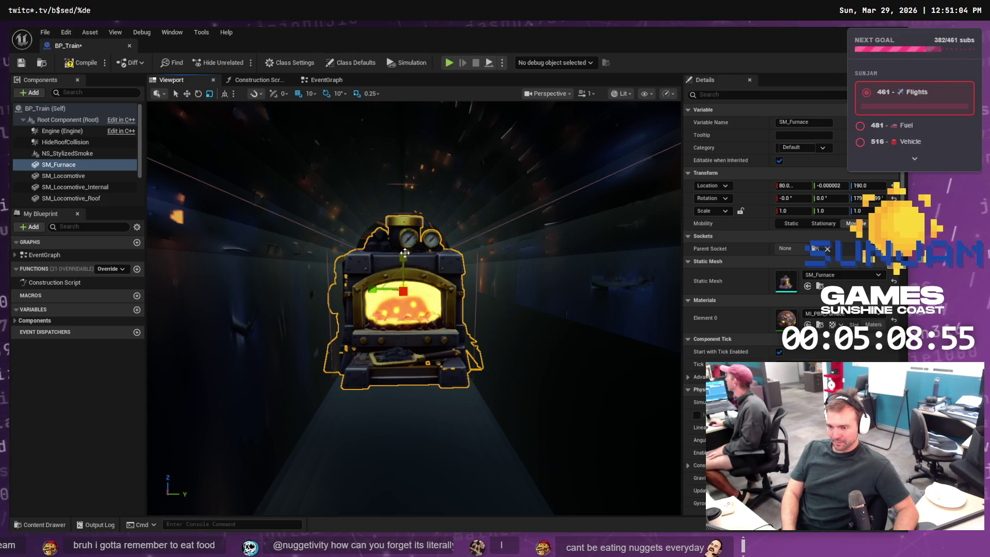
mouse_move(405, 250)
left_mouse_down()
mouse_move(405, 240)
mouse_move(403, 263)
mouse_move(409, 240)
mouse_move(412, 248)
mouse_move(352, 189)
left_mouse_up()
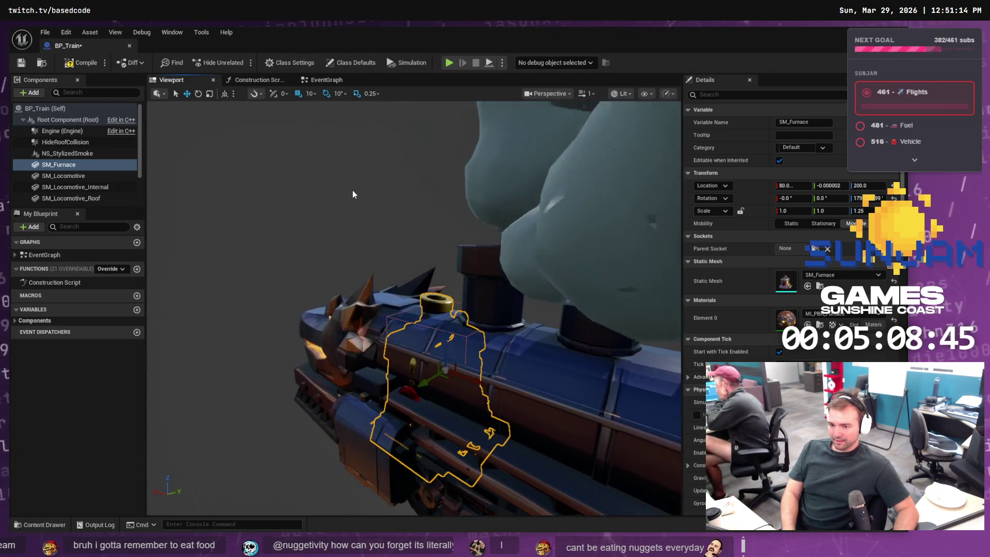
Save and compile the BP_Train blueprint
left_click(352, 194)
key("ctrl+s")
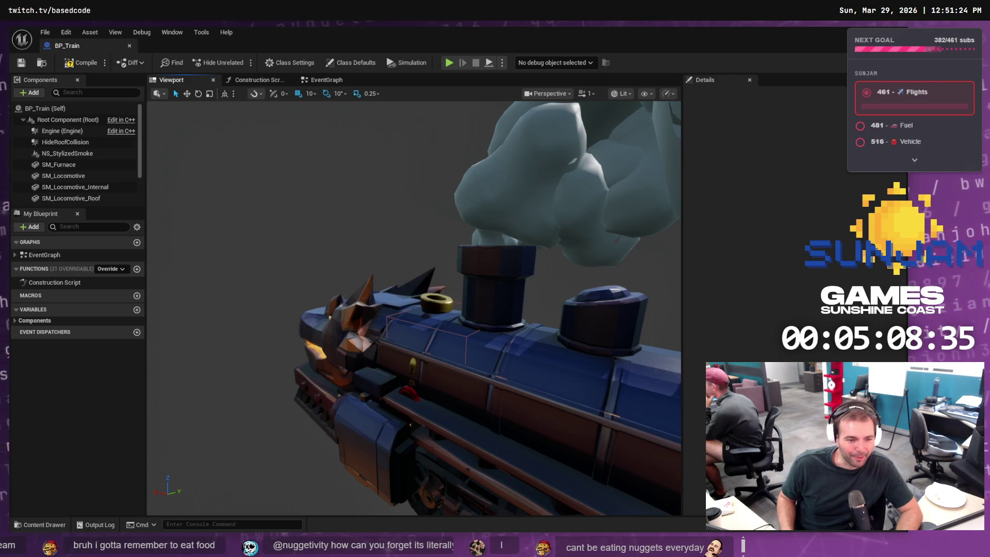
mouse_move(248, 199)
left_mouse_down()
mouse_move(242, 237)
mouse_move(253, 196)
mouse_move(267, 193)
mouse_move(247, 196)
left_mouse_up()
key("ctrl+s")
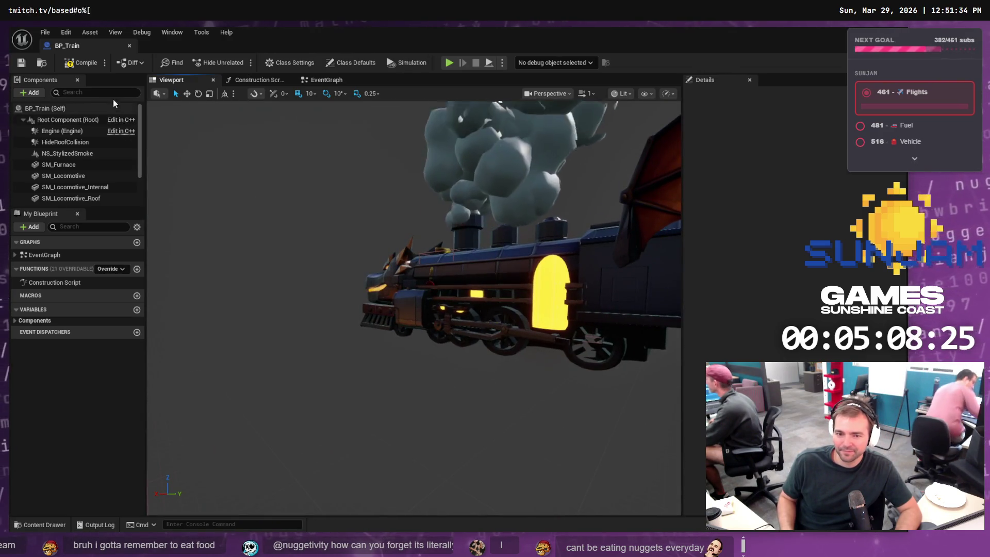
left_click(84, 64)
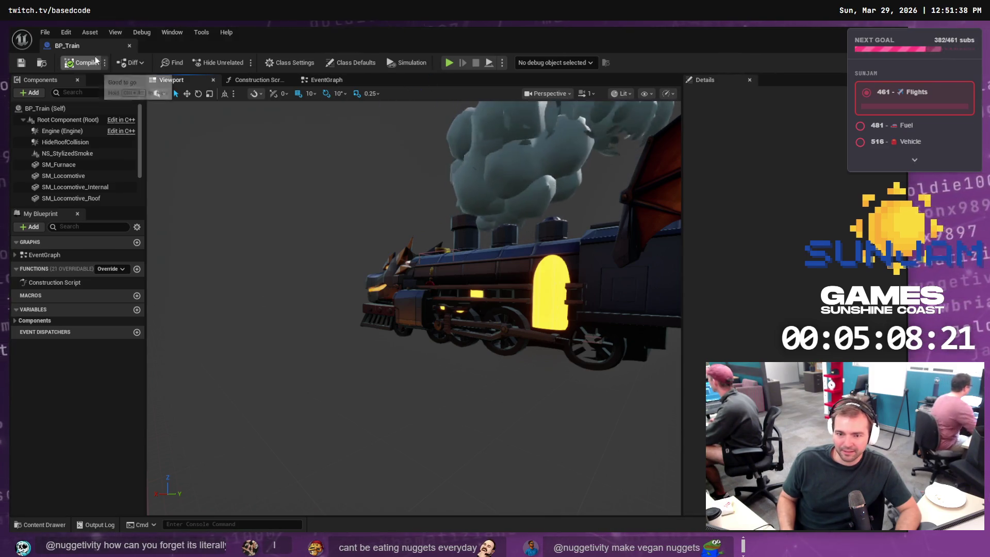
Play-test LVL_TestMap with the furnace-equipped train, then stop the session
key("alt+Tab")
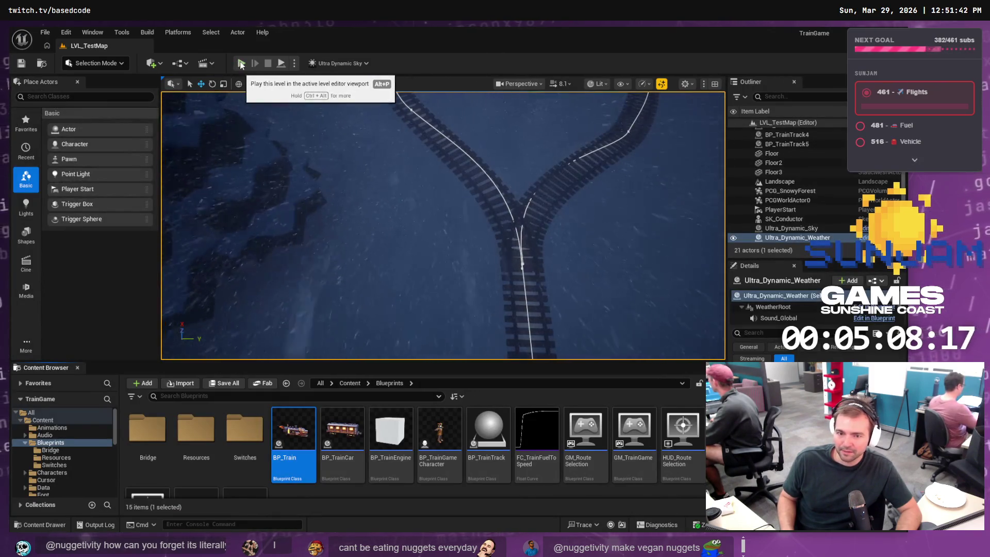
left_click(240, 63)
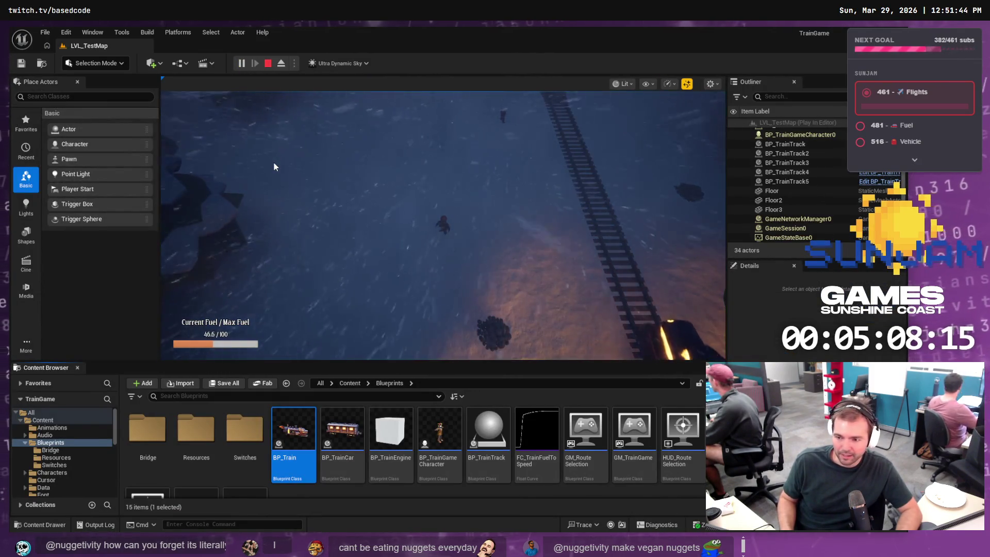
left_click(273, 166)
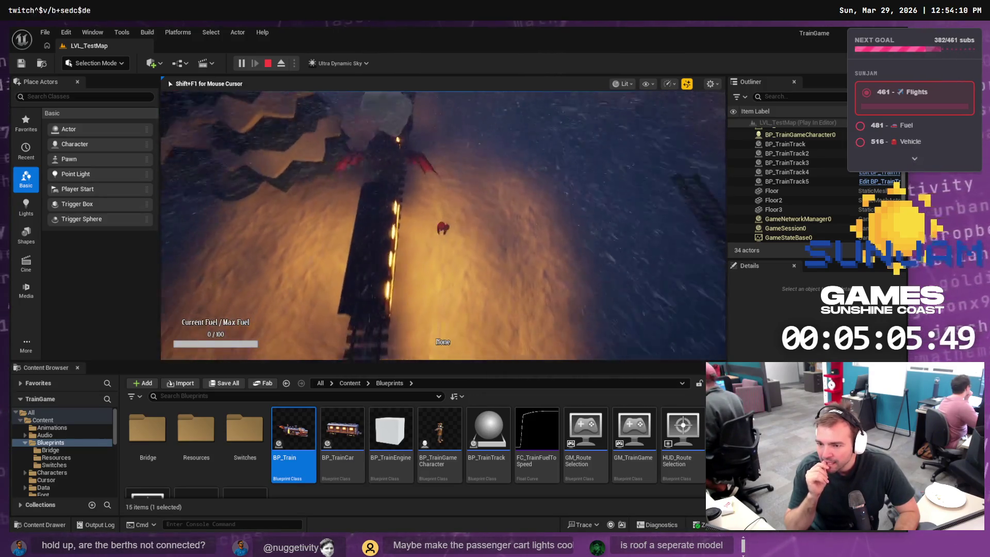
key("Escape")
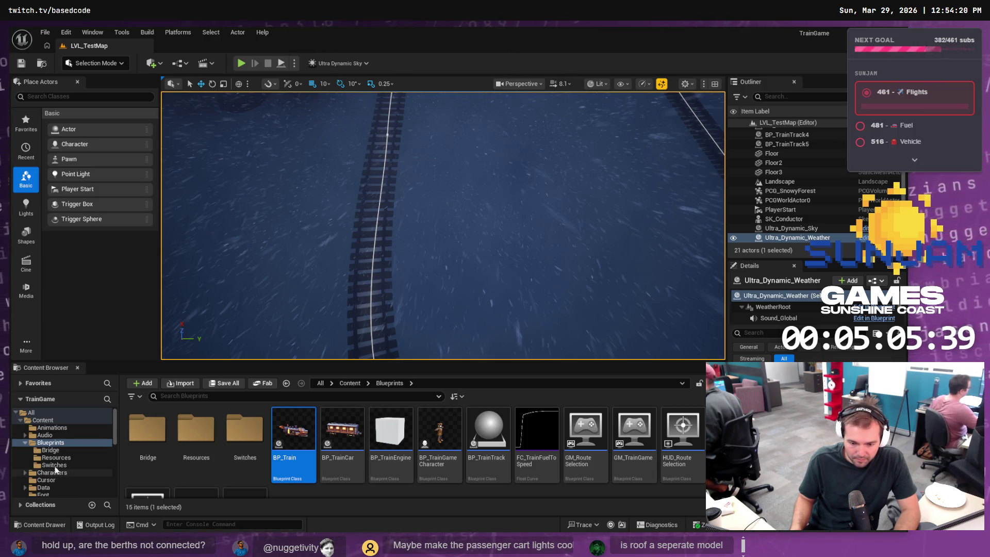
Create a 'Lantern' folder under Meshes in the Content Browser, then open File Explorer
left_click(52, 442)
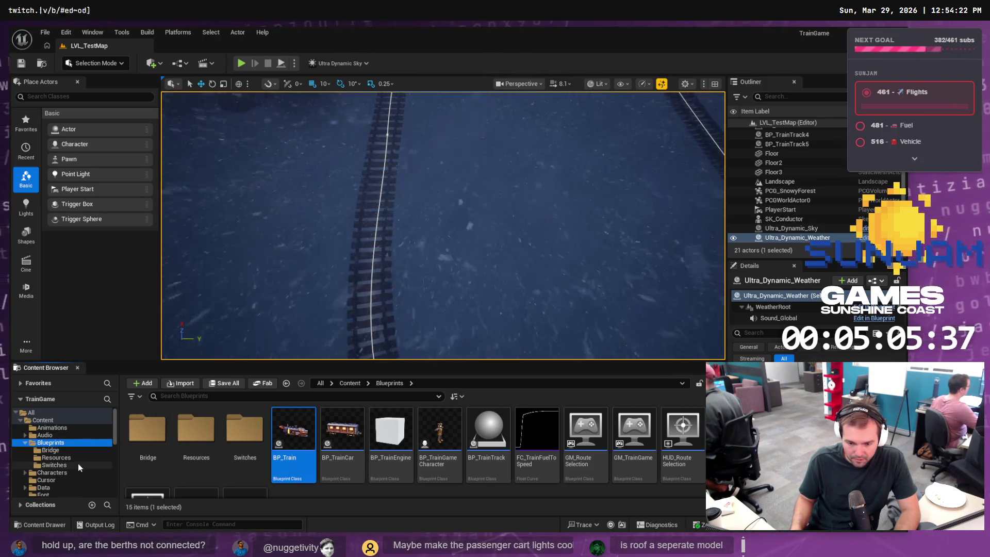
scroll(65, 466, "down", 5)
left_click(48, 428)
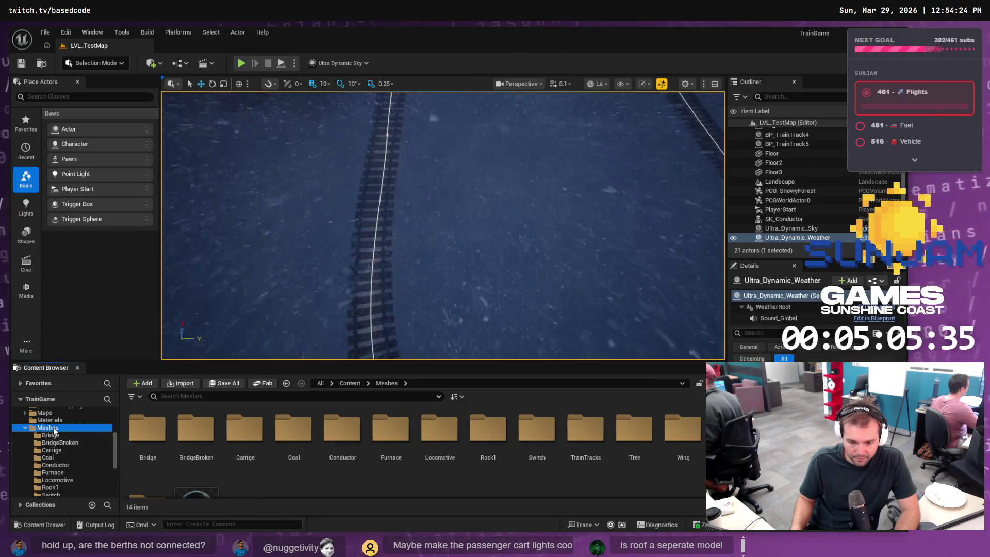
right_click(48, 427)
left_click(114, 213)
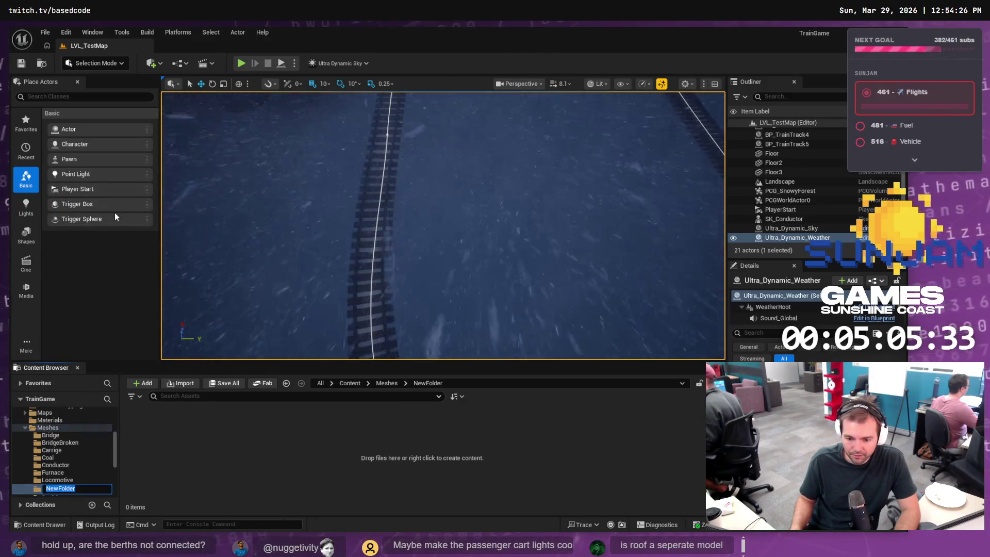
type("Lantern")
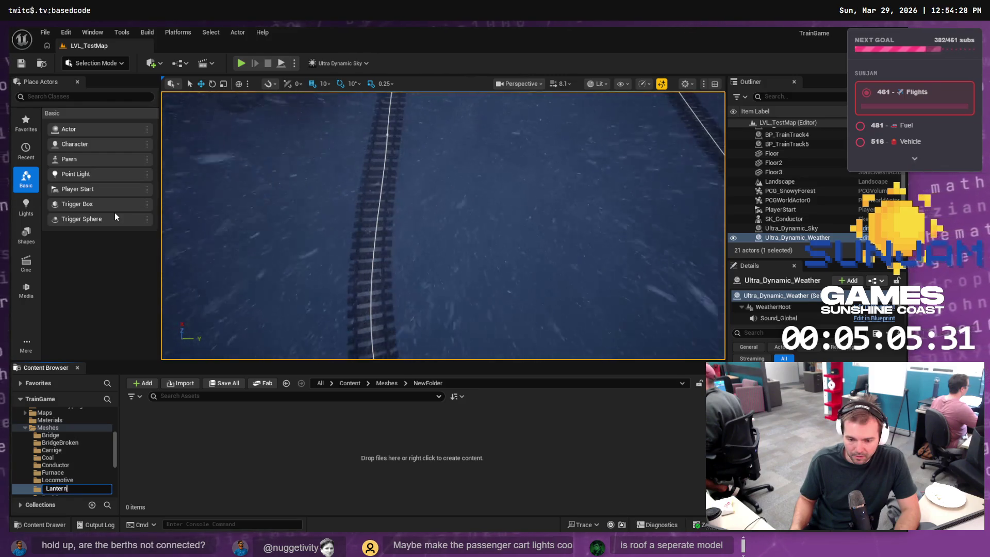
key("Return")
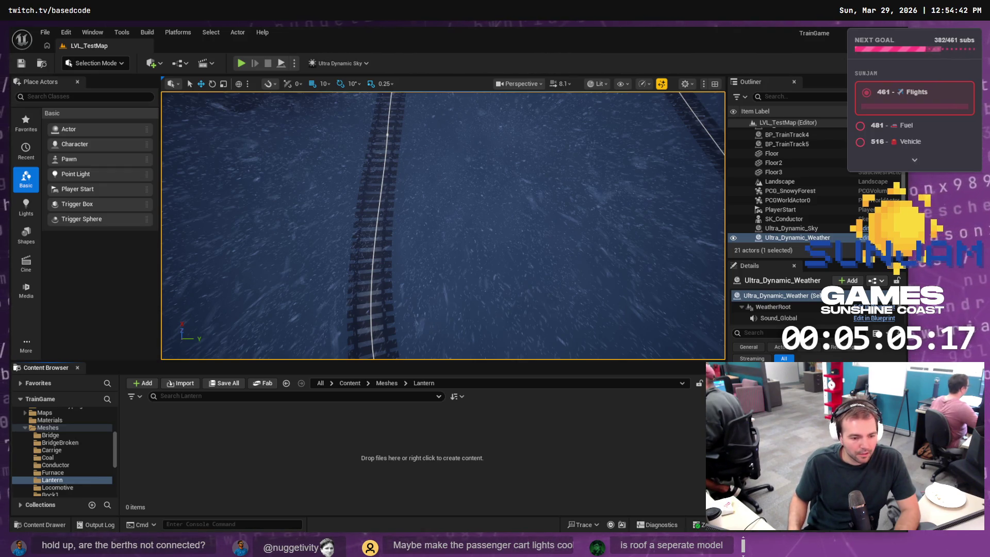
key("super+e")
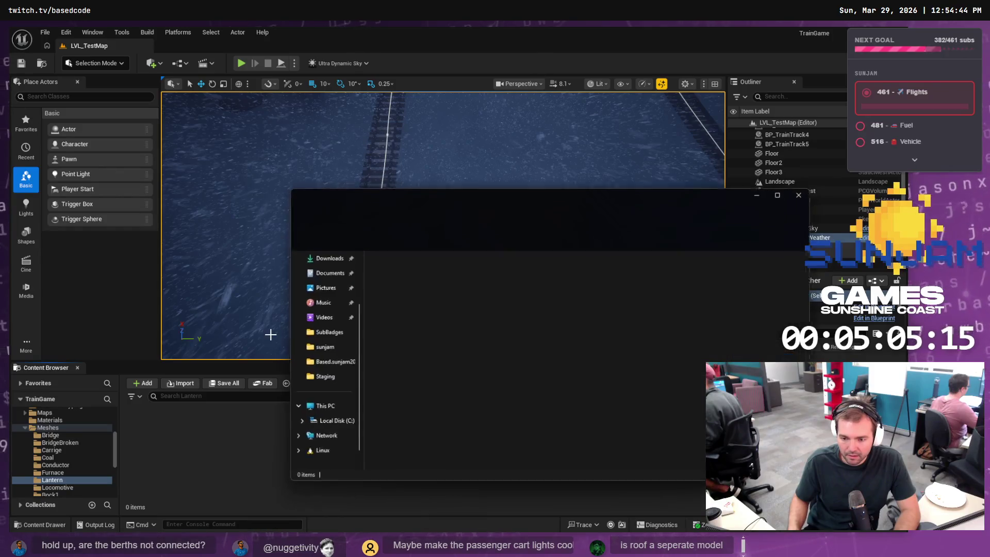
Copy the newest downloaded zip into SubBadges/Staging and rename it Lantern.zip
left_click(325, 320)
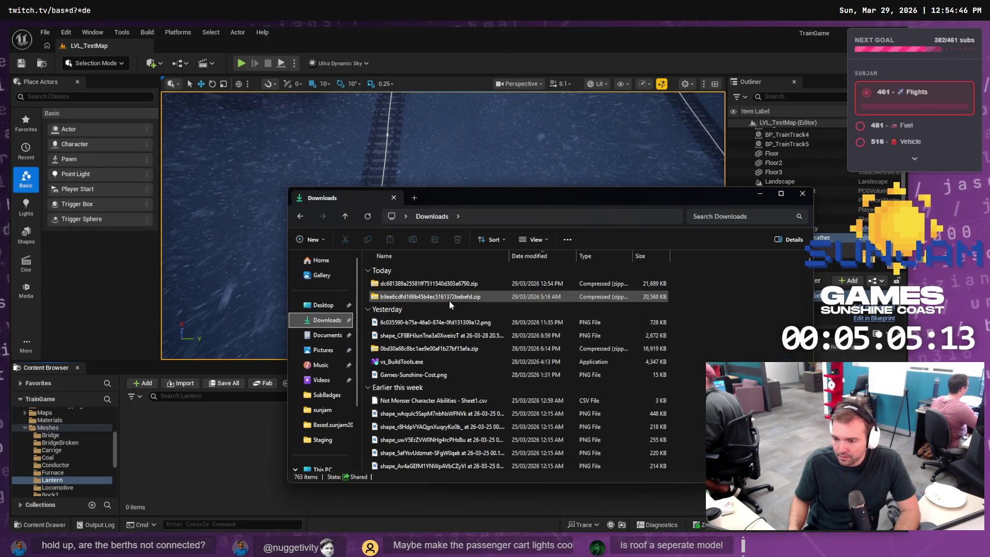
left_click(443, 284)
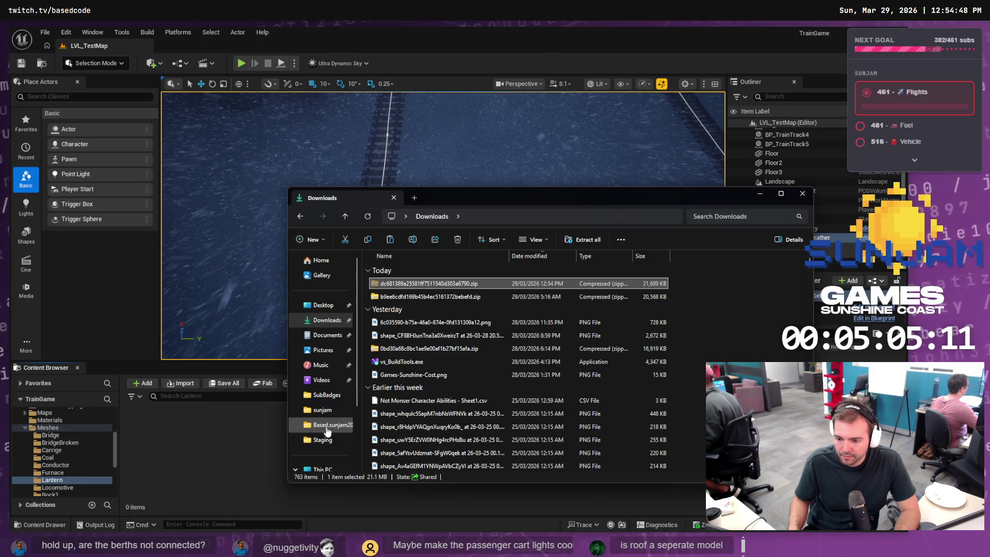
left_click(330, 395)
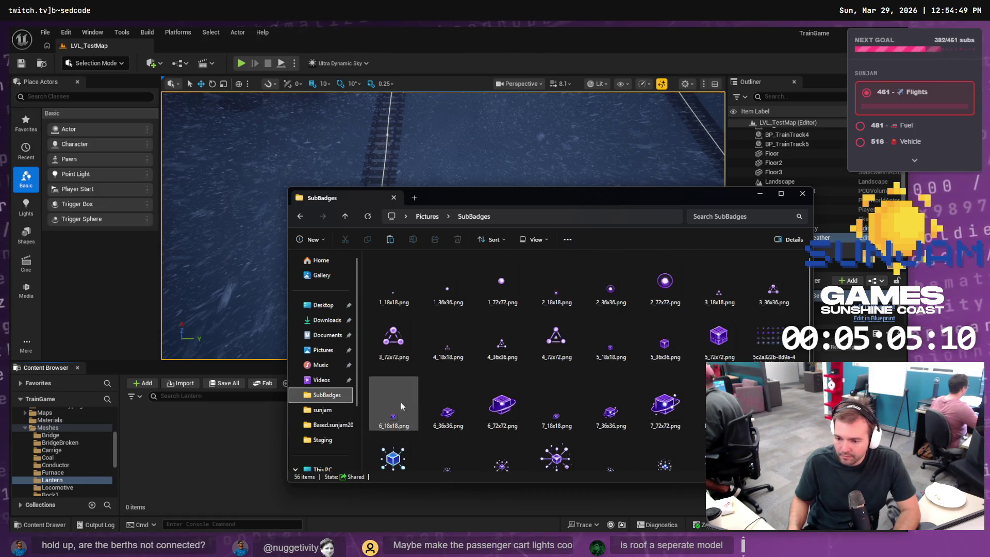
left_click(322, 440)
key("ctrl+v")
key("F2")
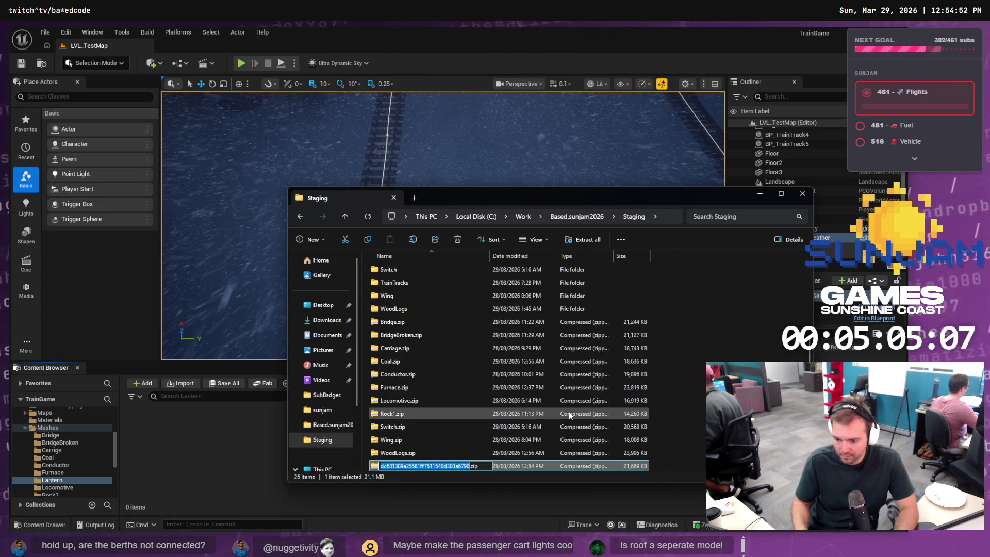
type("Lanter")
type("n")
key("Return")
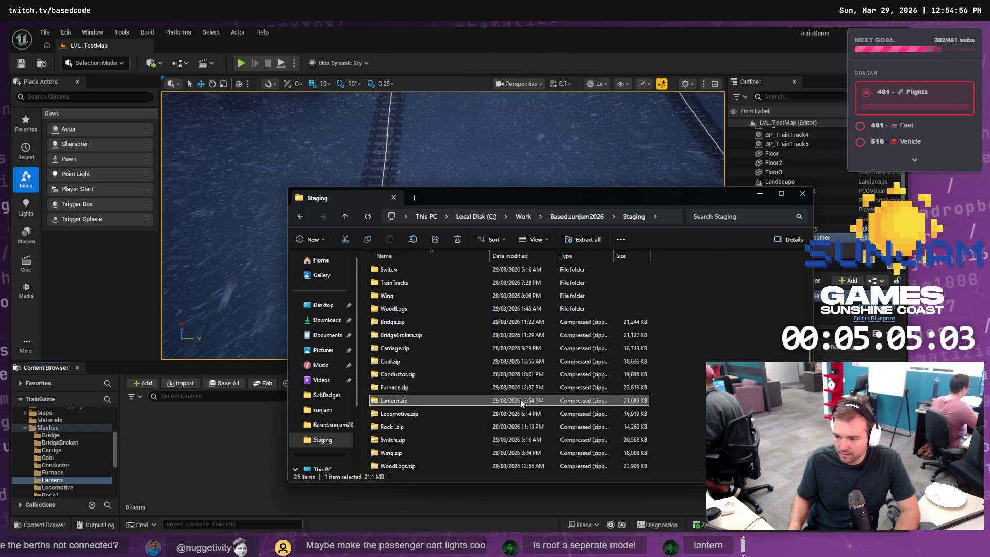
Extract Lantern.zip and rename the extracted model to Lantern.obj
right_click(475, 404)
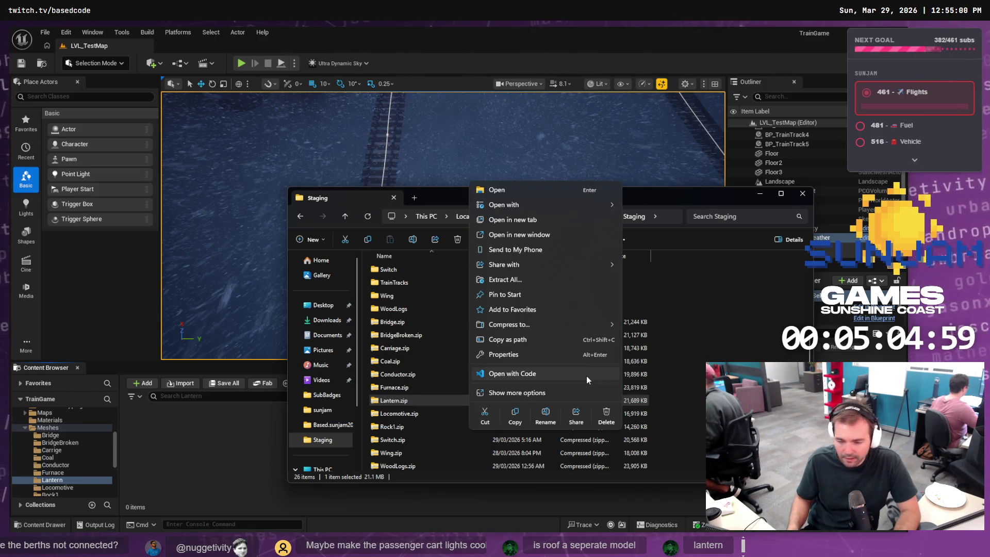
left_click(527, 280)
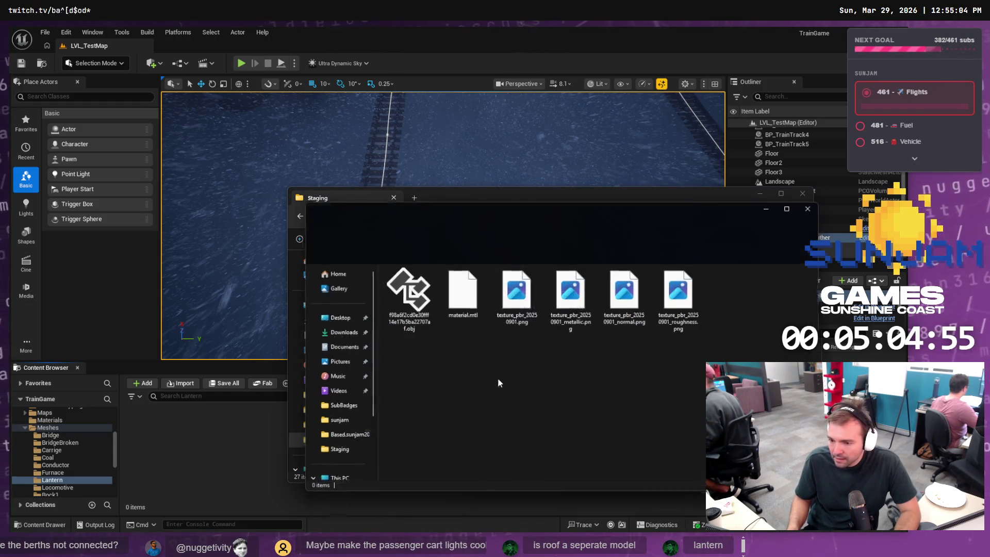
left_click(393, 295)
key("F2")
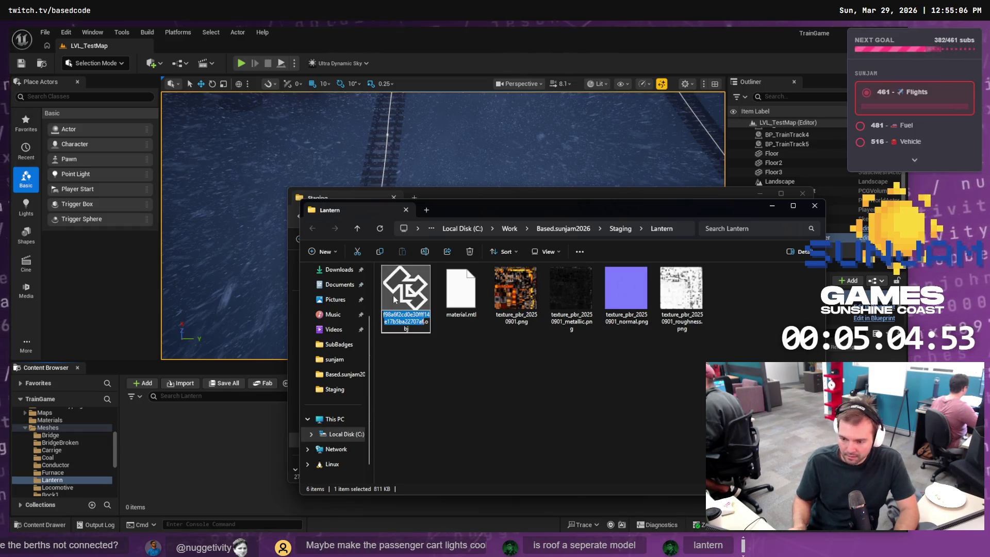
type("Lantern")
key("Return")
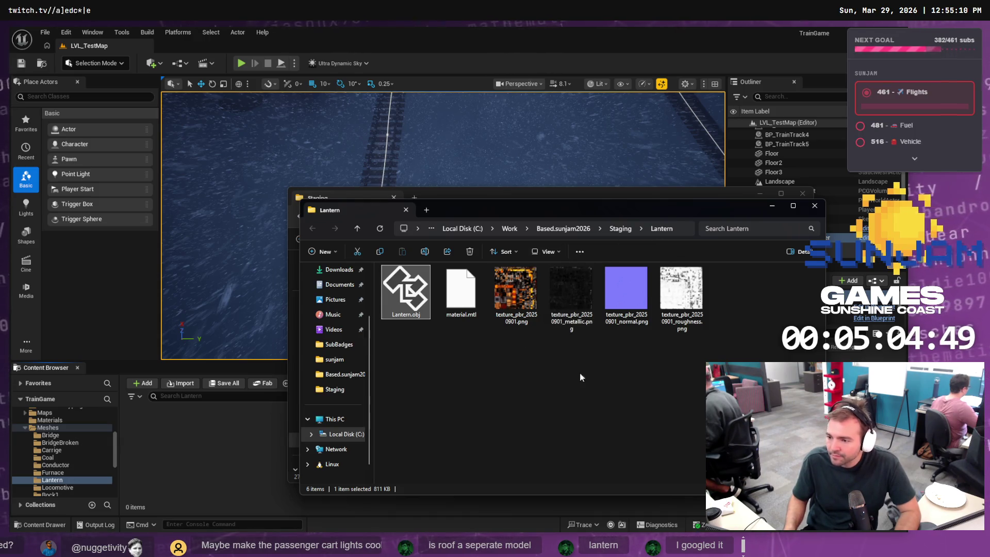
left_click(159, 466)
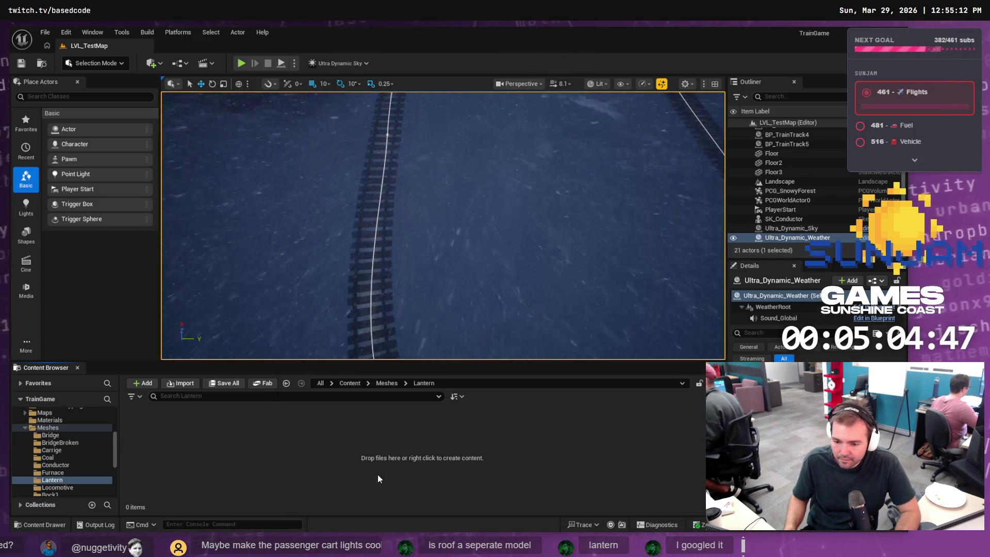
key("alt+Tab")
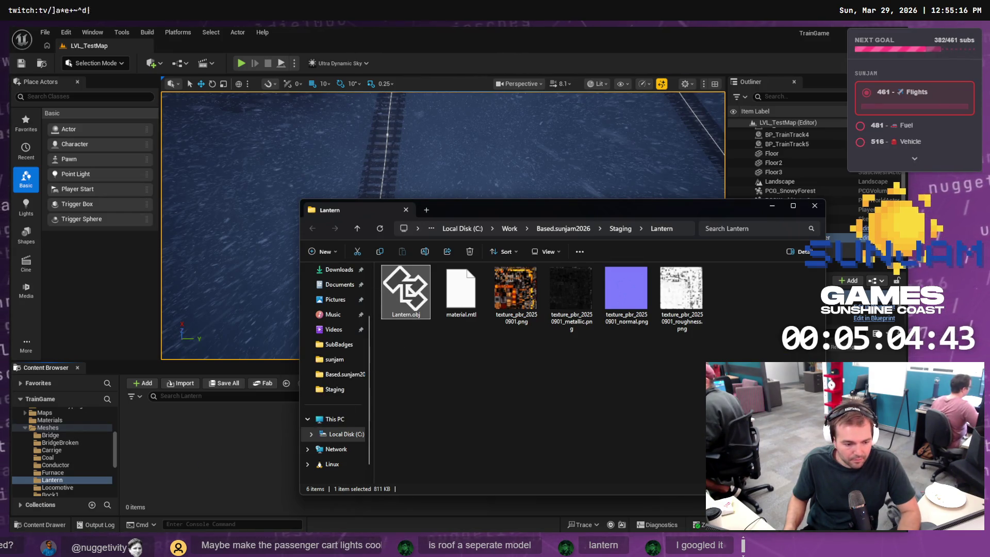
key("alt+Tab")
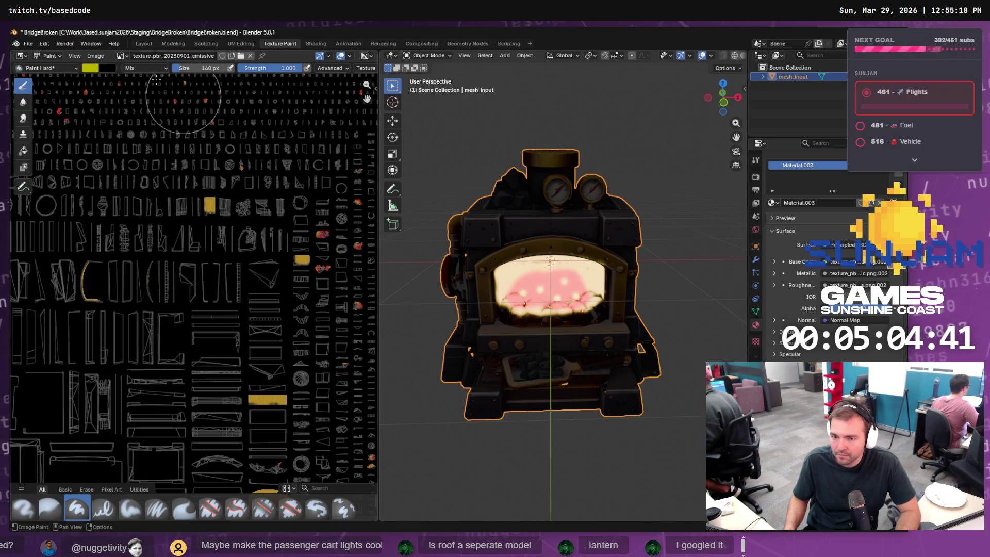
Save the scene as Furnace.blend in Staging/Furnace and delete the furnace mesh
left_click(28, 43)
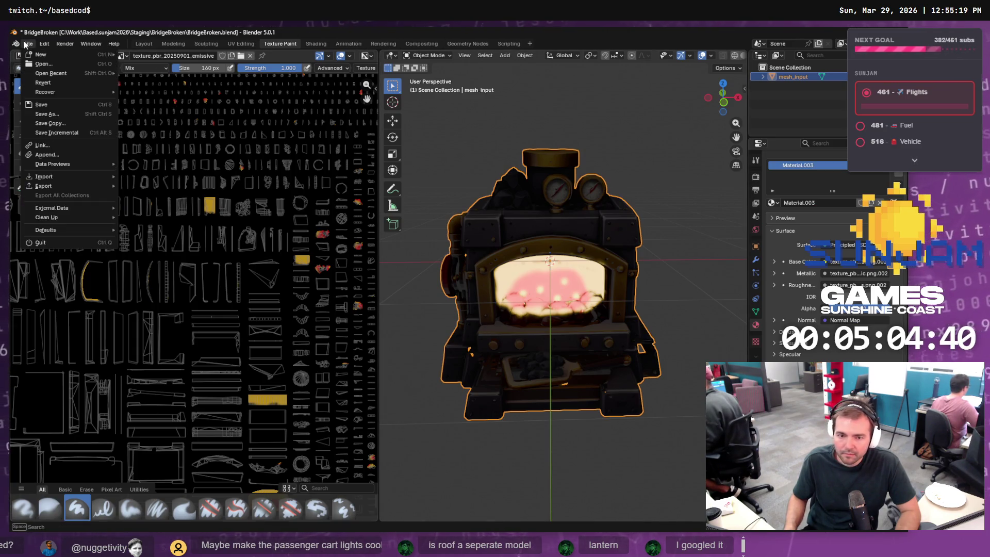
left_click(53, 115)
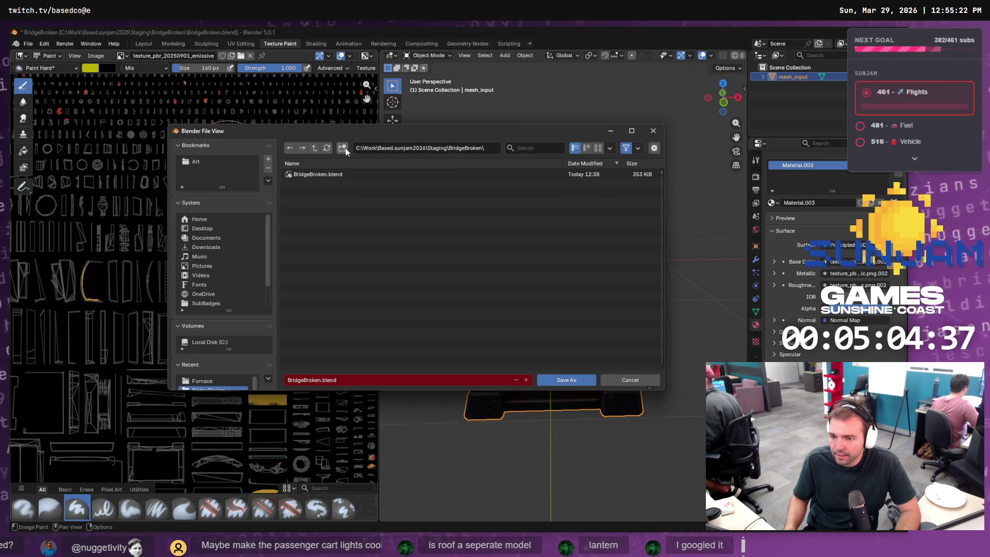
left_click(315, 148)
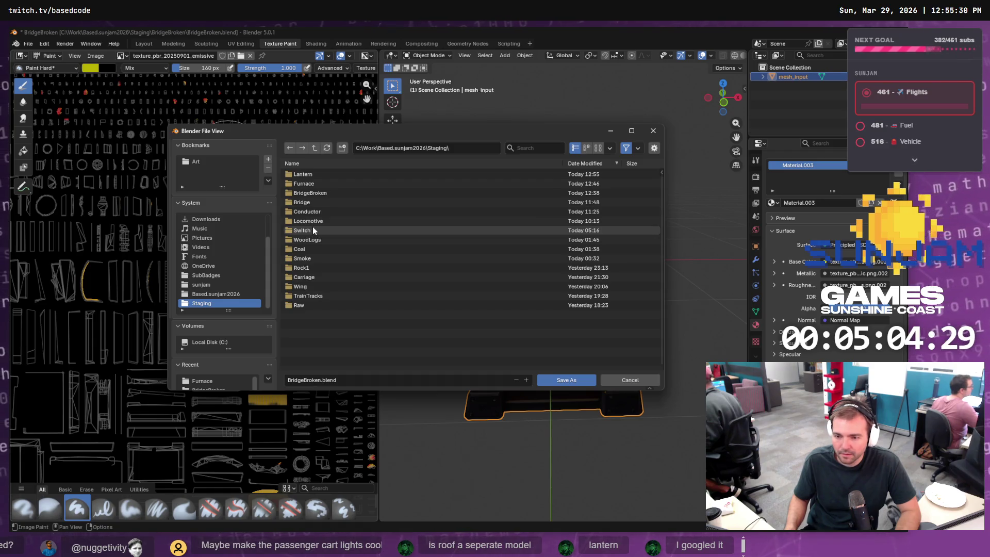
key("Up")
key("Up")
key("Up")
key("Return")
left_click(342, 379)
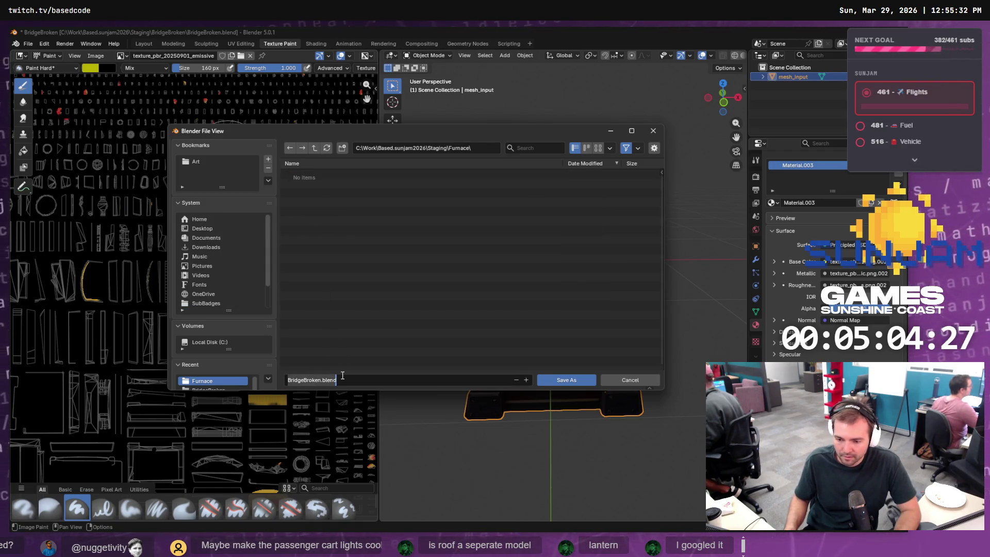
type("Furnace")
key("Return")
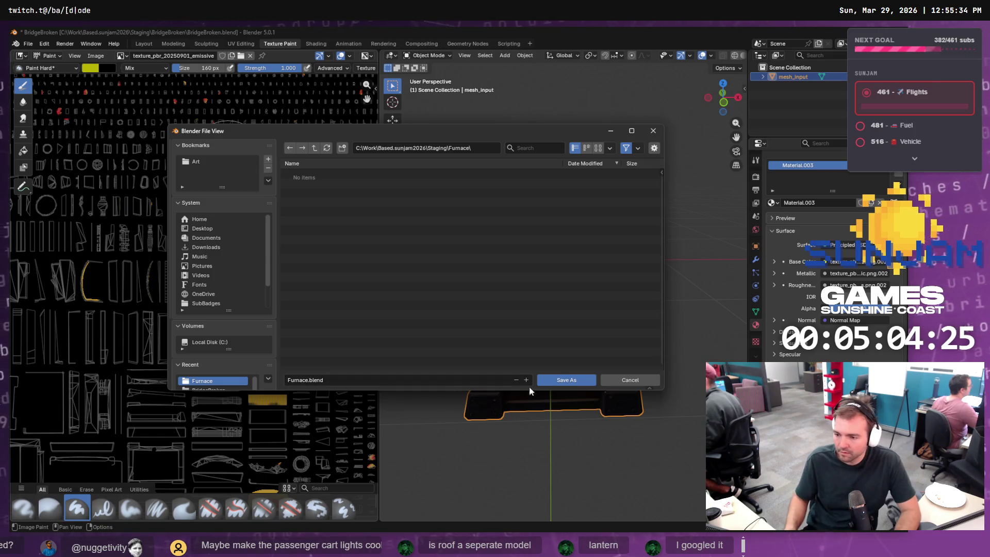
left_click(567, 379)
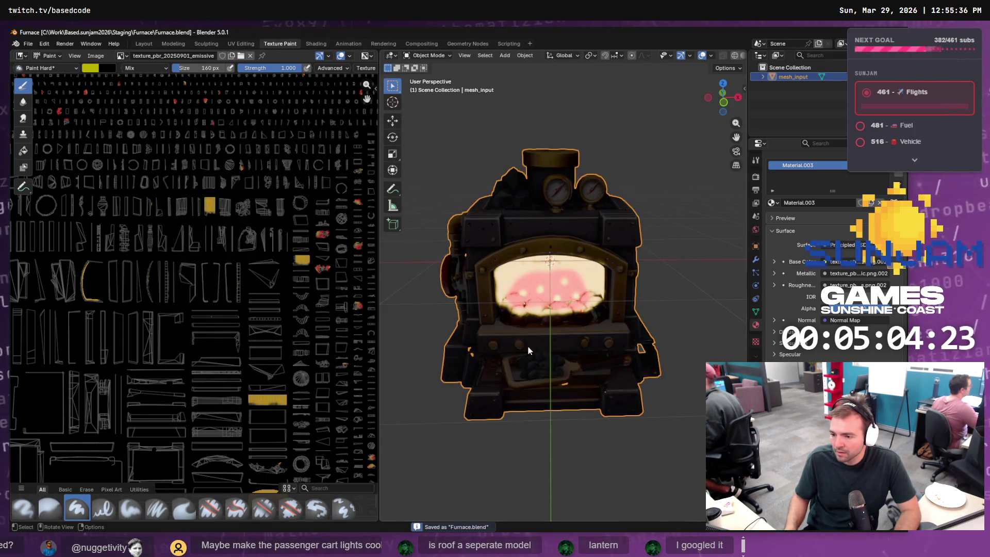
key("Delete")
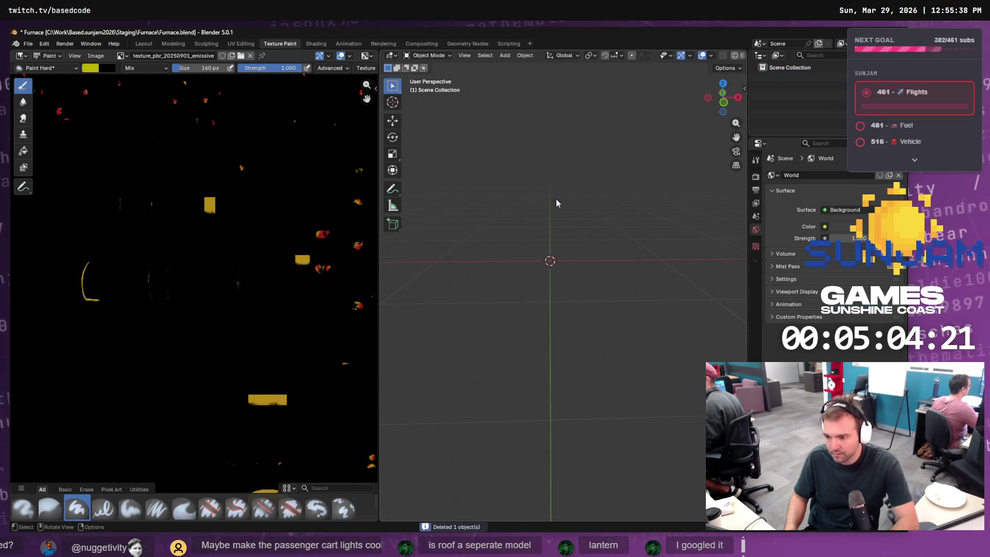
left_click(181, 57)
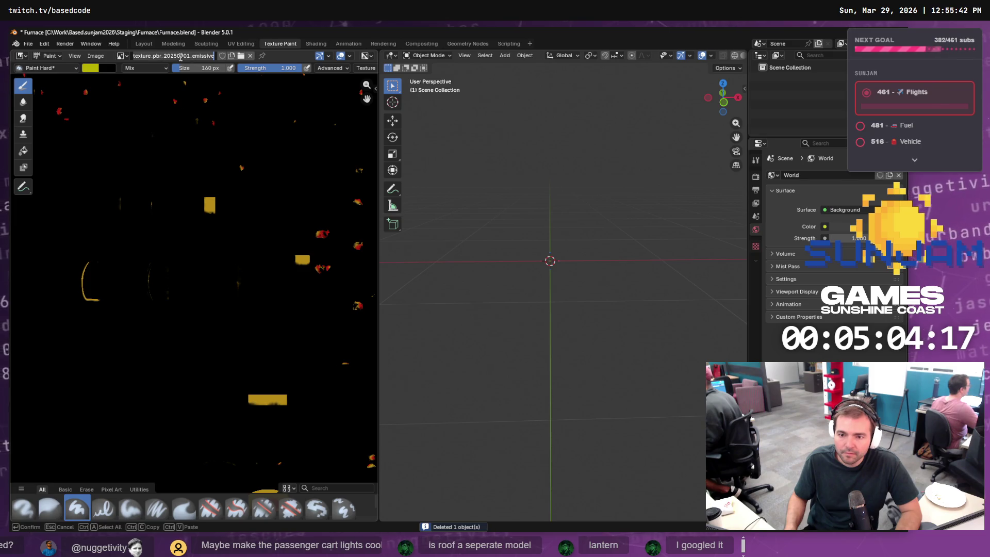
Unlink the emissive texture from the Image Editor and switch to the Layout workspace
left_click(128, 55)
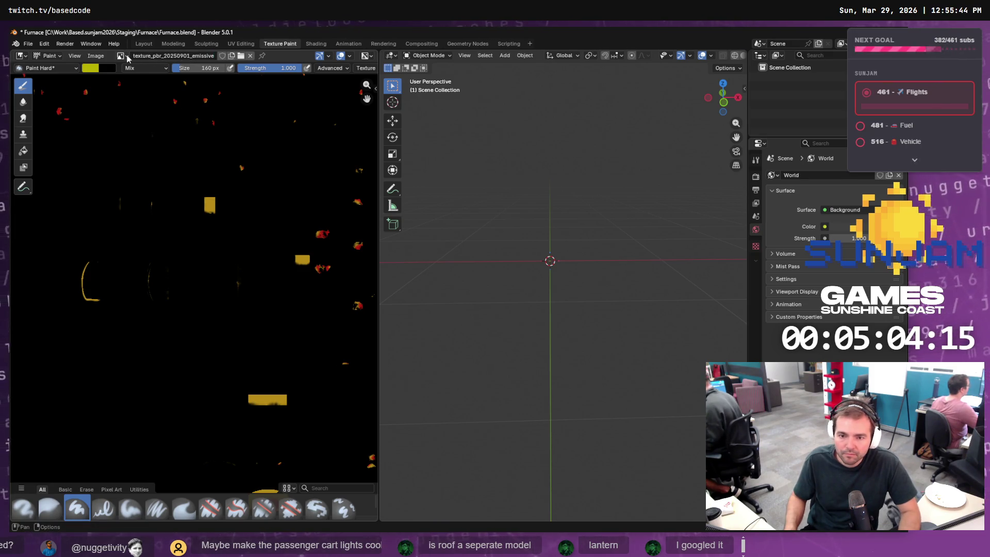
left_click(124, 55)
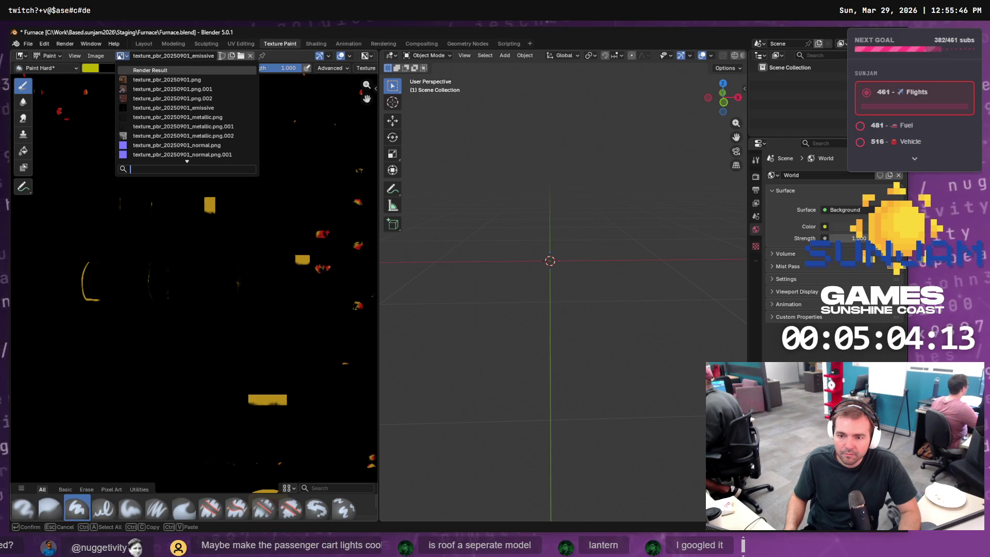
left_click(249, 55)
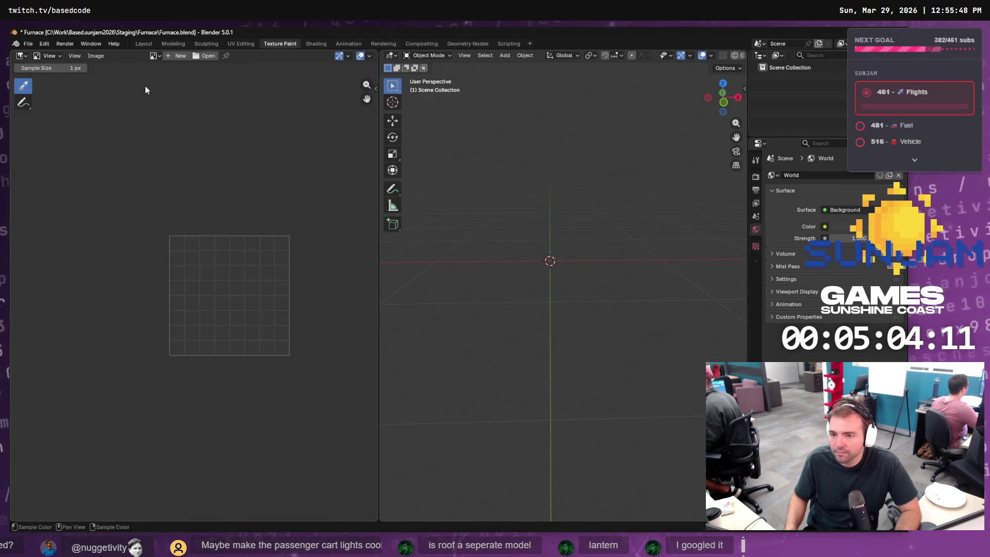
left_click(147, 43)
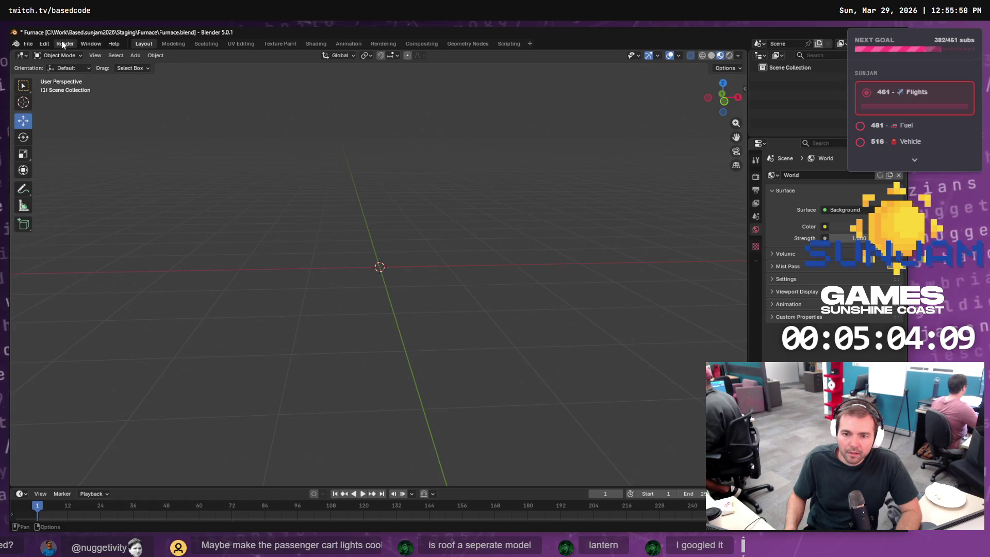
Import Lantern.obj into the scene as a Wavefront OBJ at scale 1.000
key("alt+Tab")
mouse_move(406, 289)
left_mouse_down()
mouse_move(433, 298)
mouse_move(219, 209)
left_mouse_up()
left_click(194, 395)
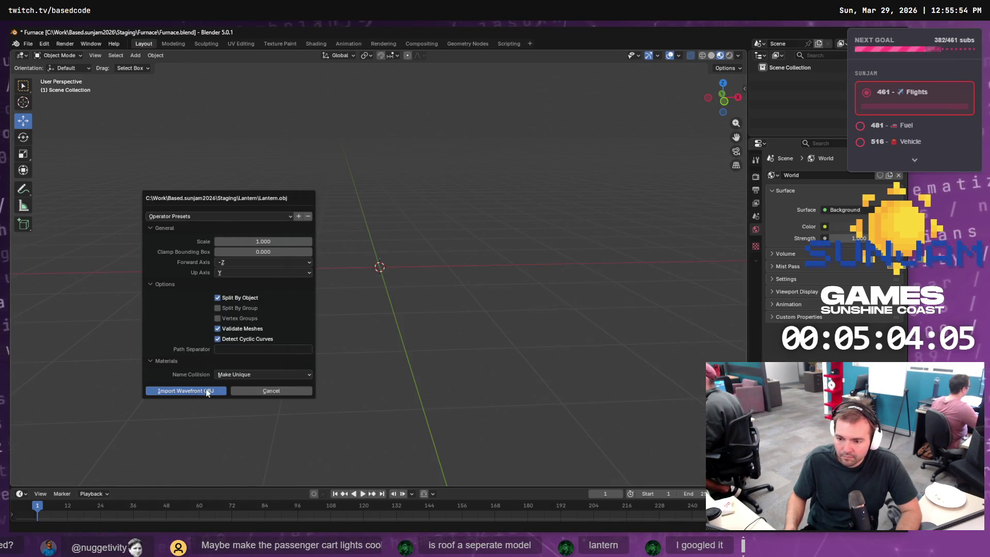
left_click(205, 389)
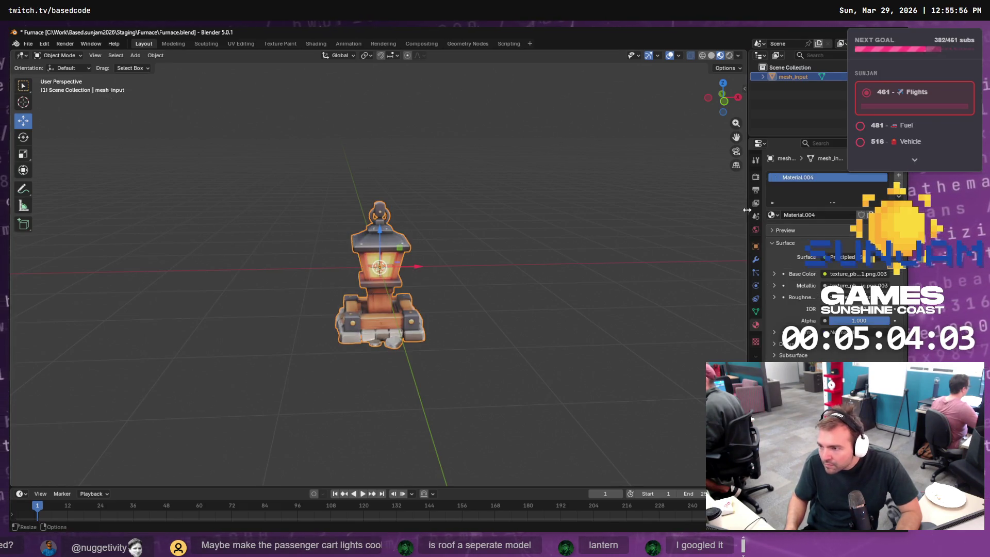
Compare the lantern's texture images in the Lantern folder against the imported model in Blender
key("alt+Tab")
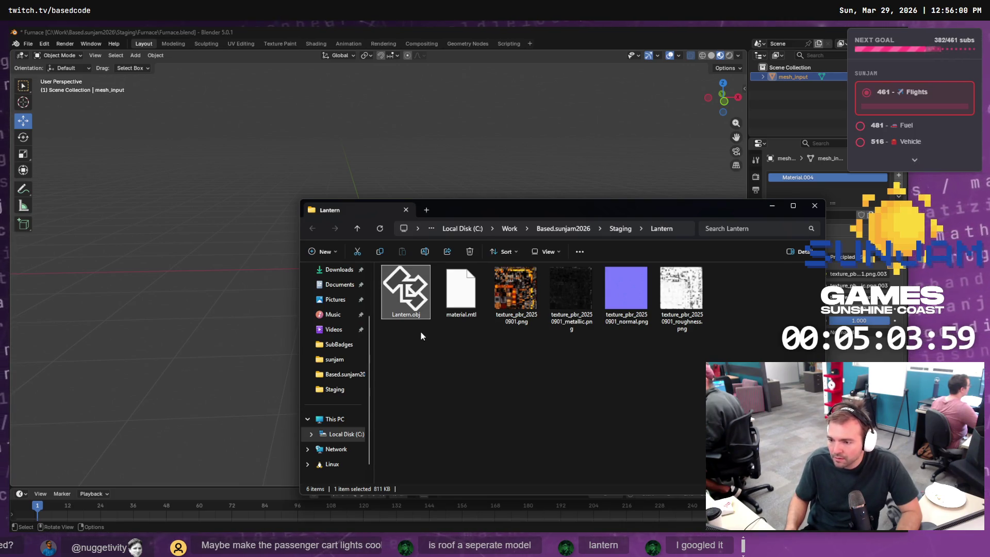
left_click(871, 352)
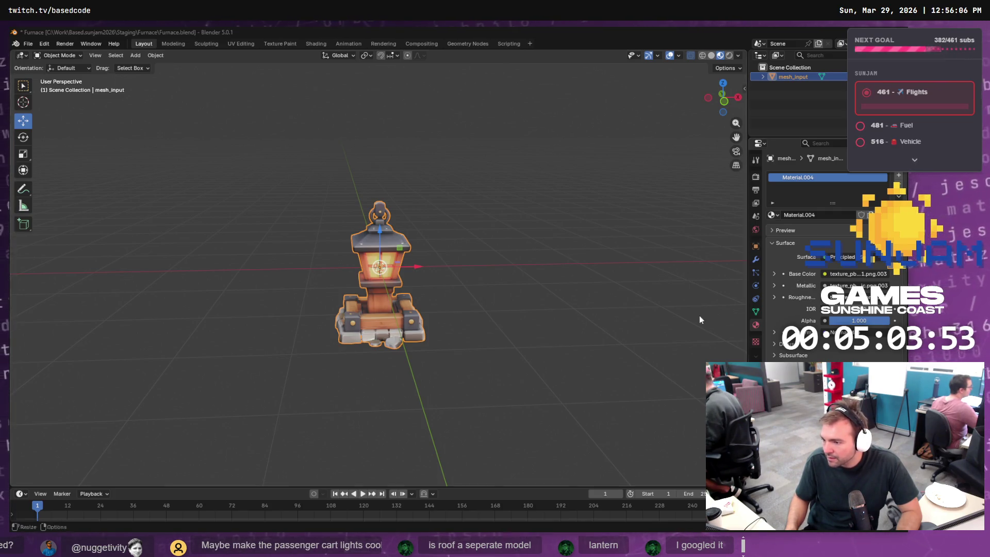
key("alt+Tab")
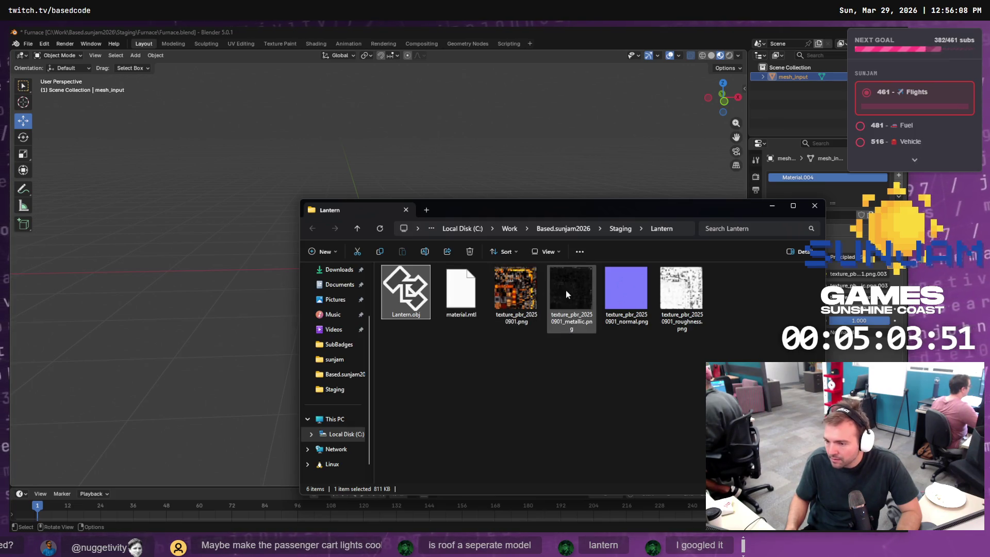
left_click(642, 321)
key("alt+Tab")
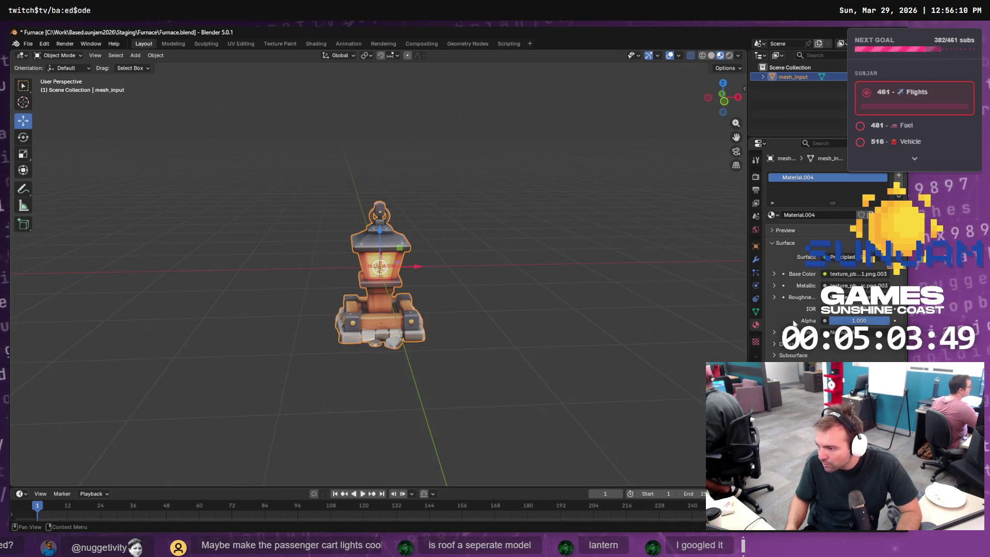
key("alt+Tab")
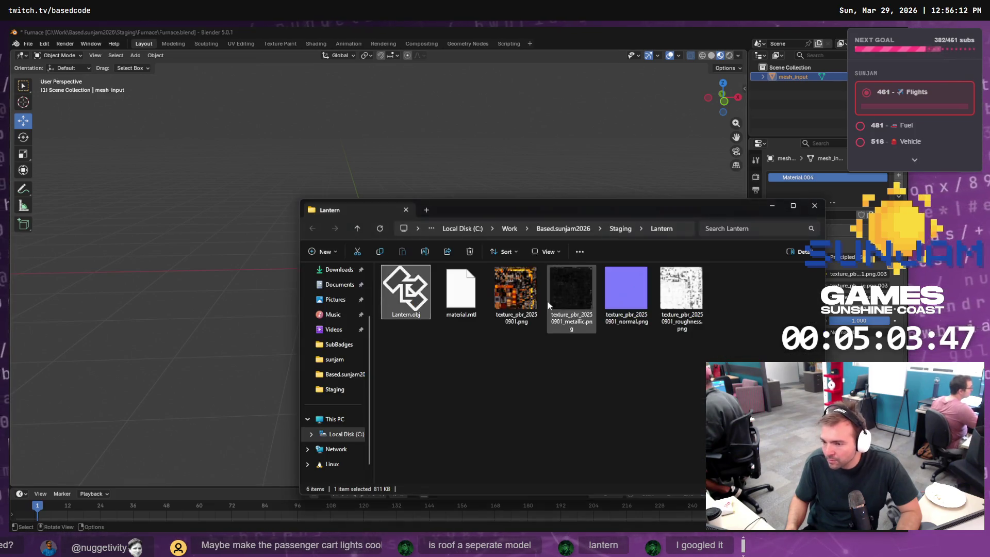
left_click(677, 303)
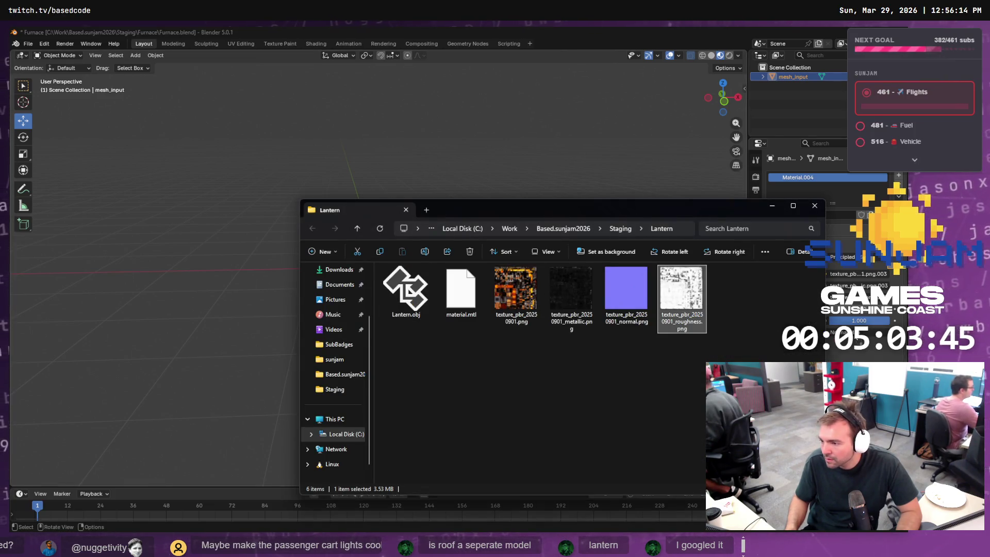
key("alt+Tab")
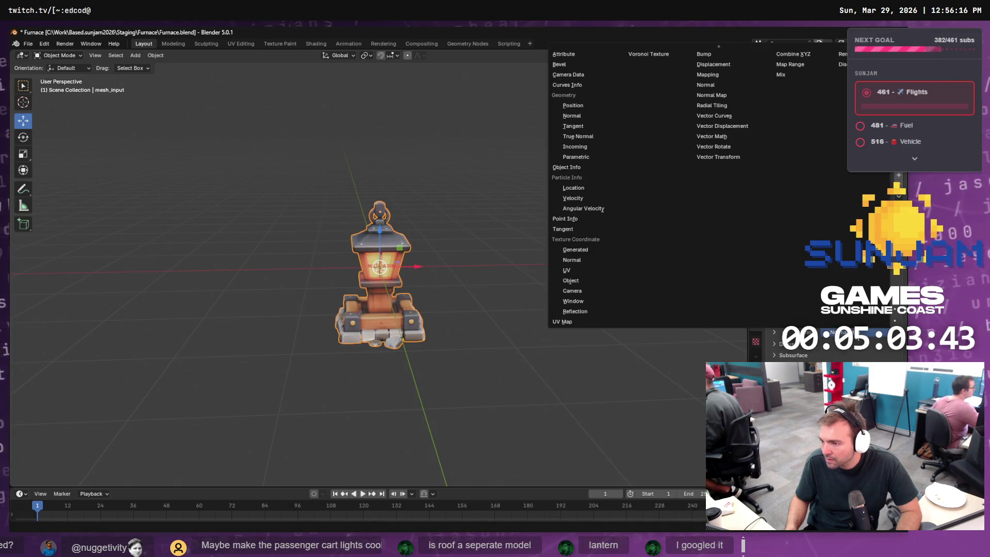
Check the Normal socket's input options, then expand Roughness to show its image texture settings
key("Escape")
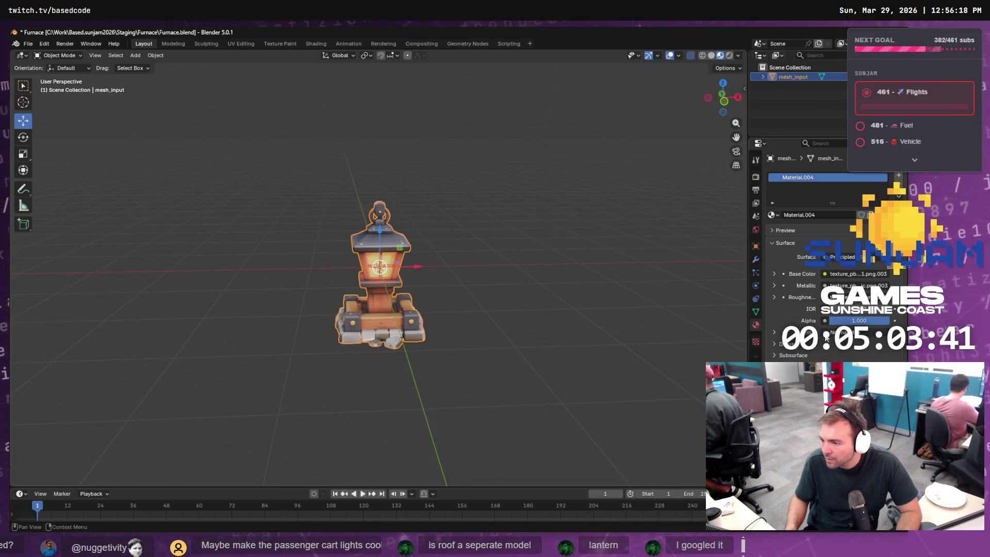
left_click(825, 334)
key("Escape")
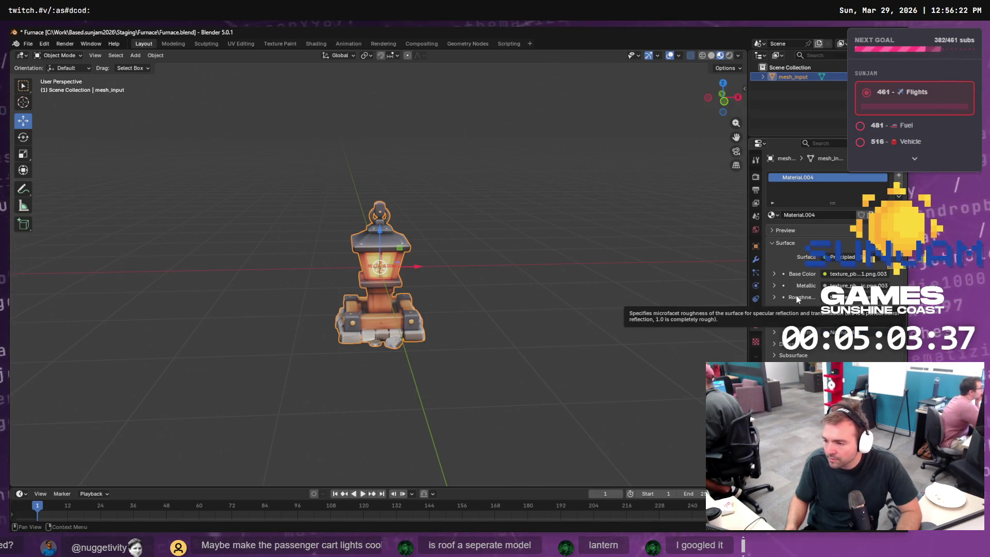
right_click(797, 297)
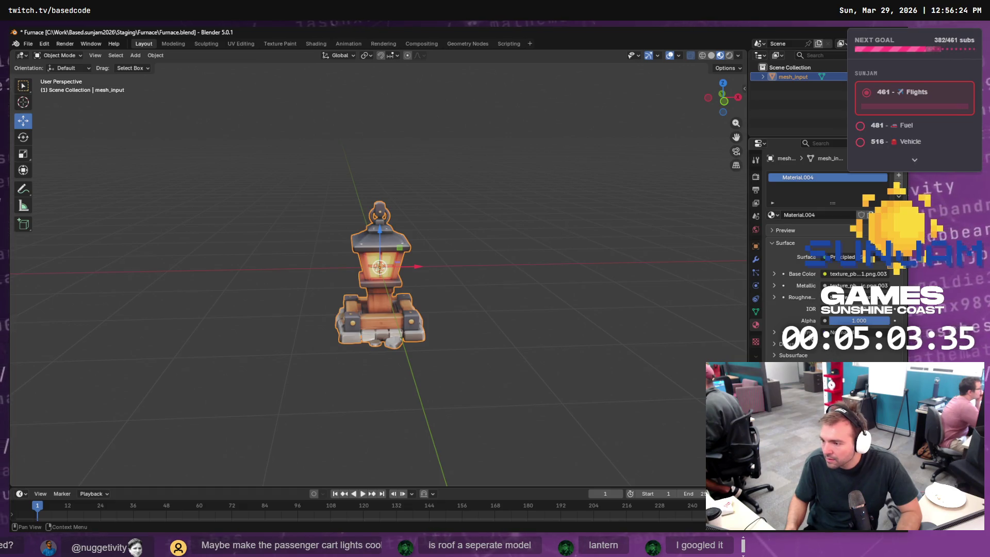
left_click(818, 334)
key("Escape")
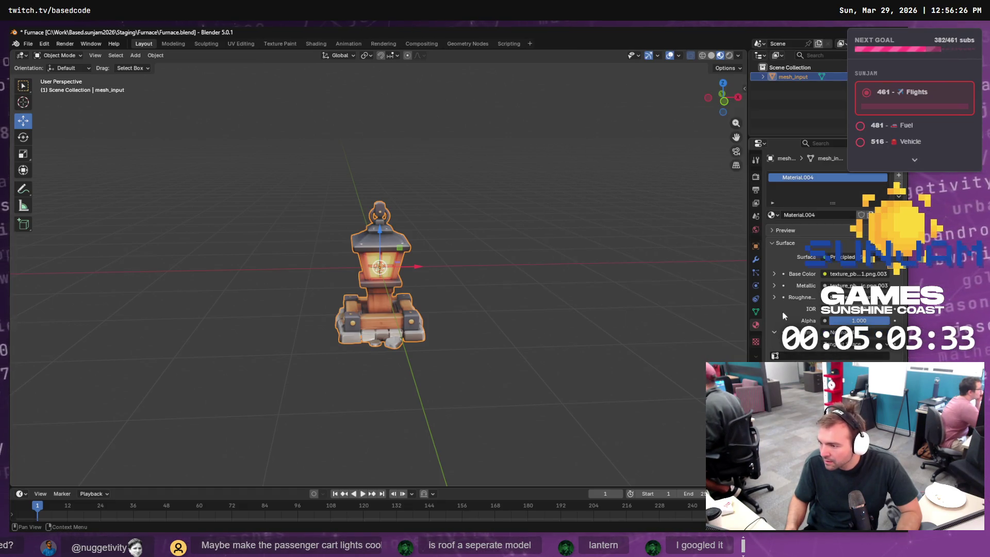
left_click(774, 297)
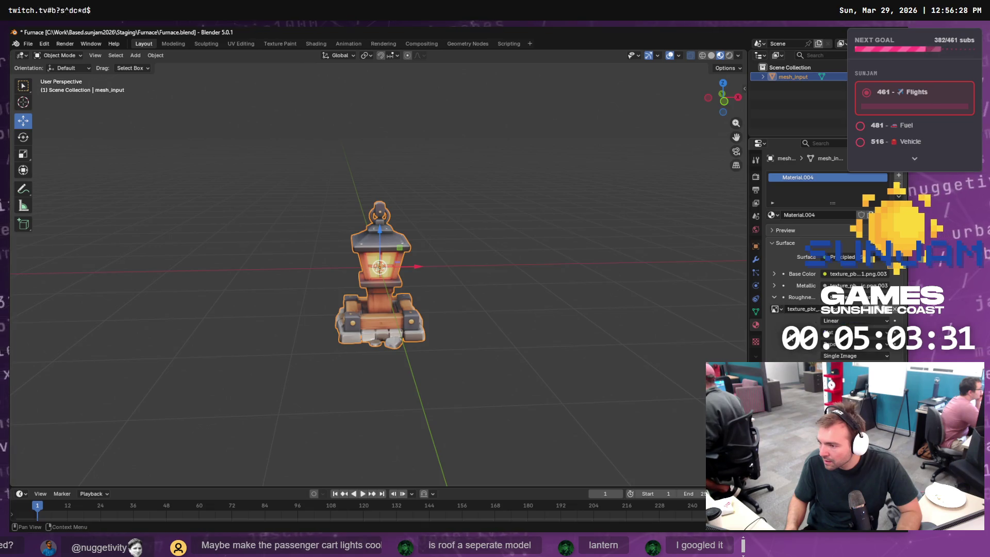
left_click(804, 356)
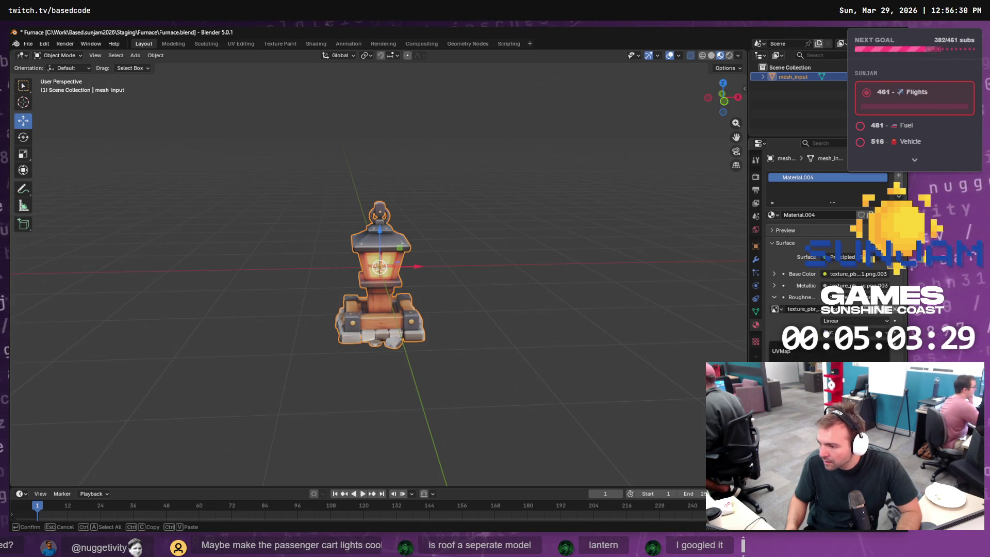
key("Escape")
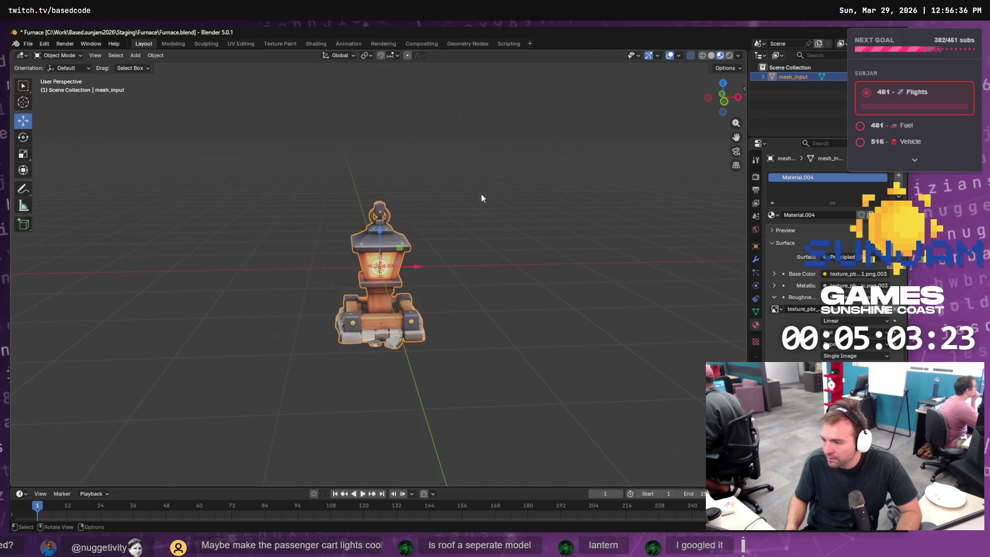
Open the Wavefront (.obj) export browser on the Staging/Lantern folder, then return to Unreal
left_click(28, 43)
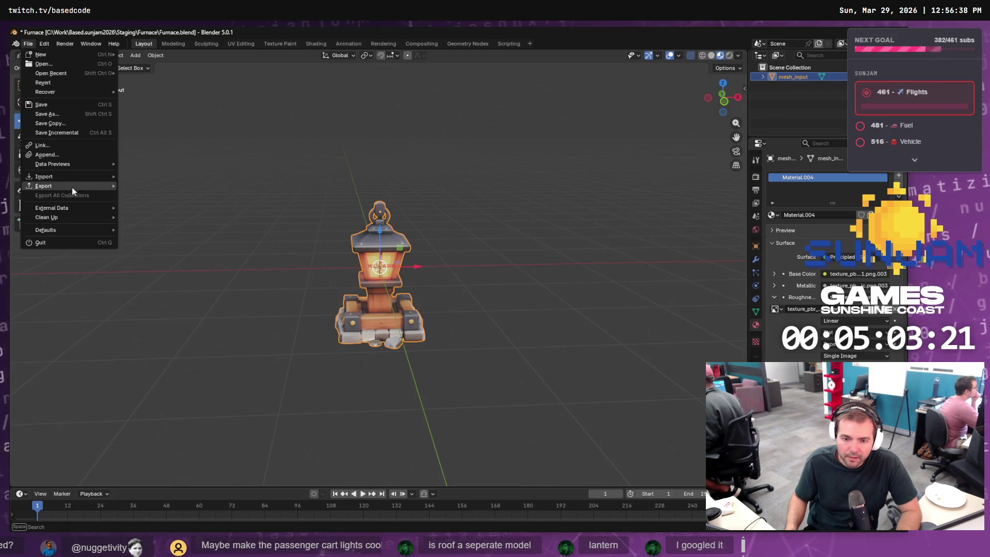
mouse_move(72, 187)
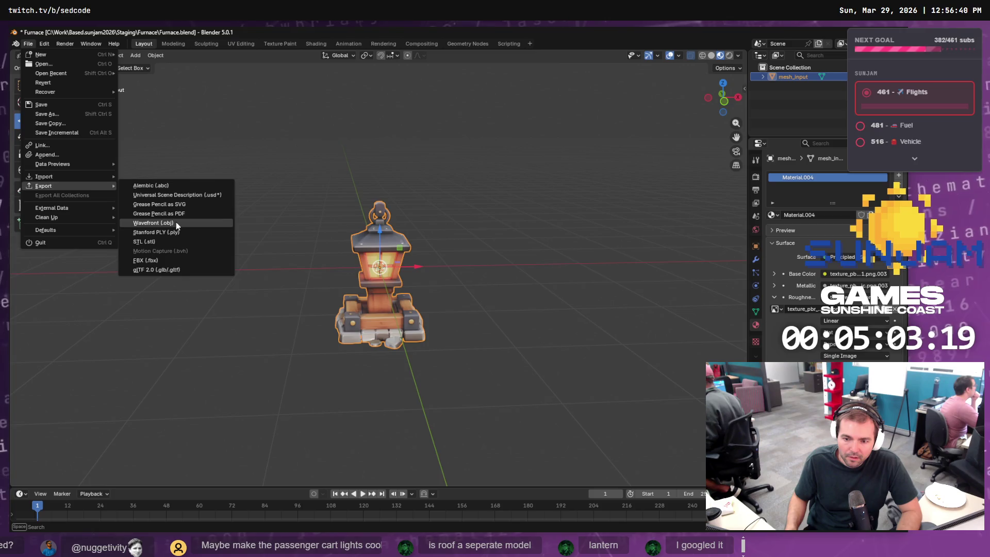
left_click(176, 222)
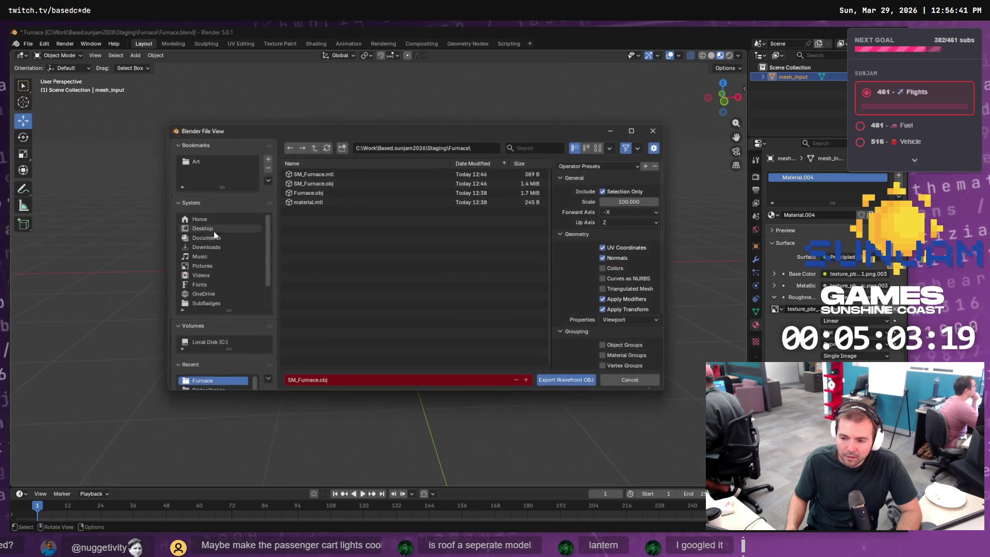
left_click(315, 148)
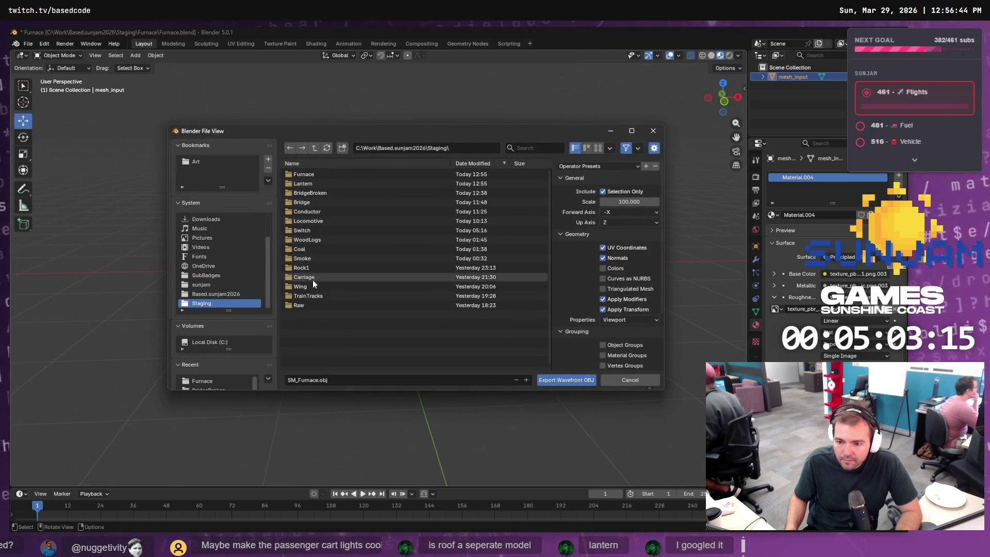
double_click(312, 184)
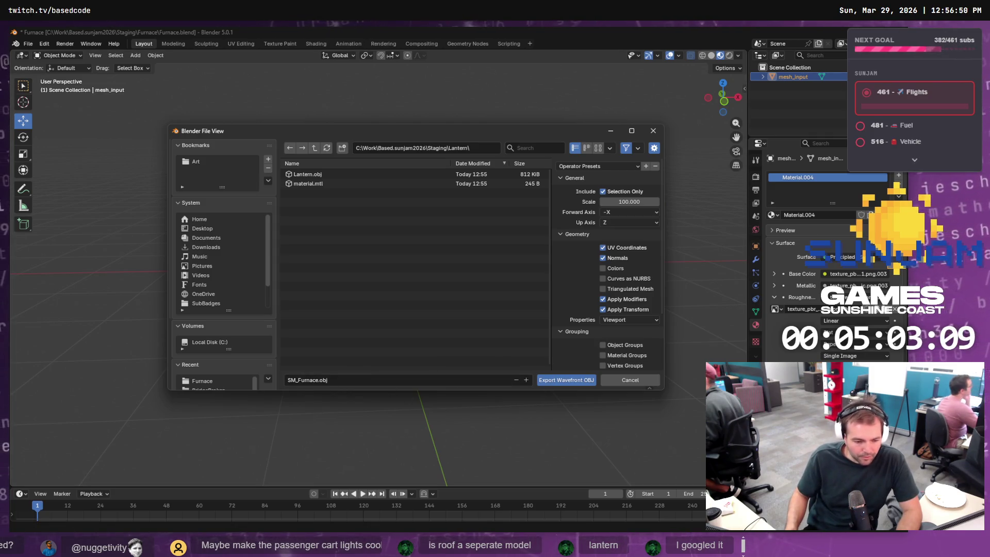
key("alt+Tab")
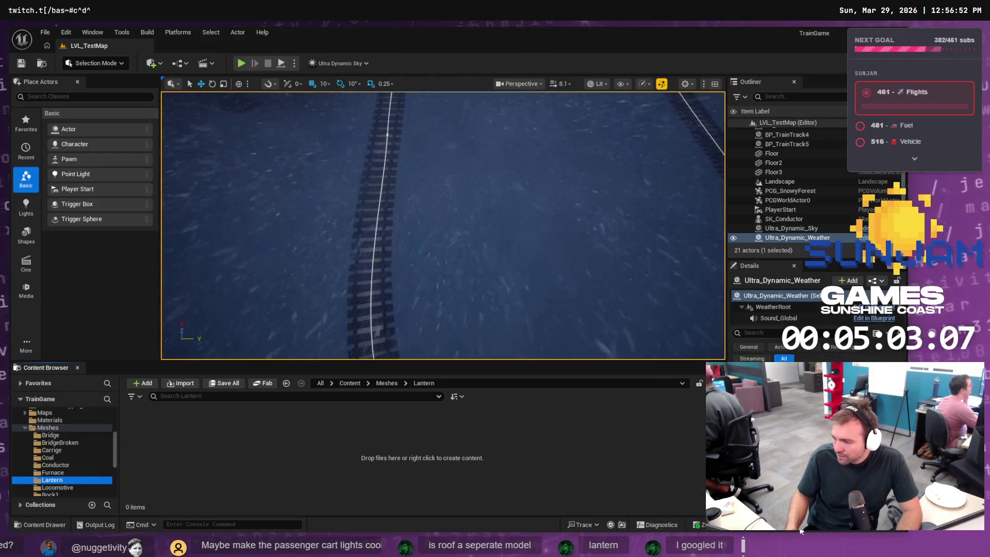
Save the six unsaved Furnace assets, then view the repository's local changes in Fork
key("ctrl+shift+s")
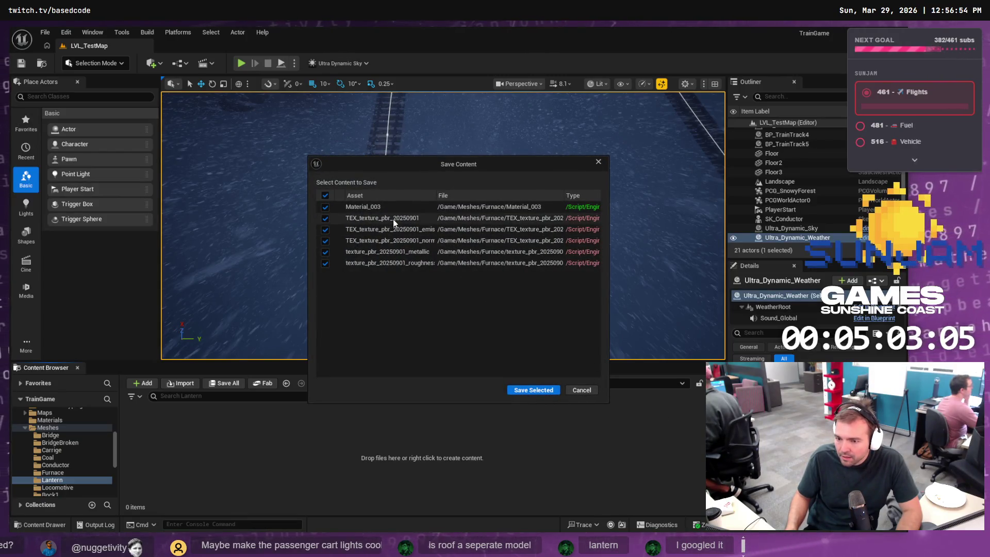
left_click(520, 392)
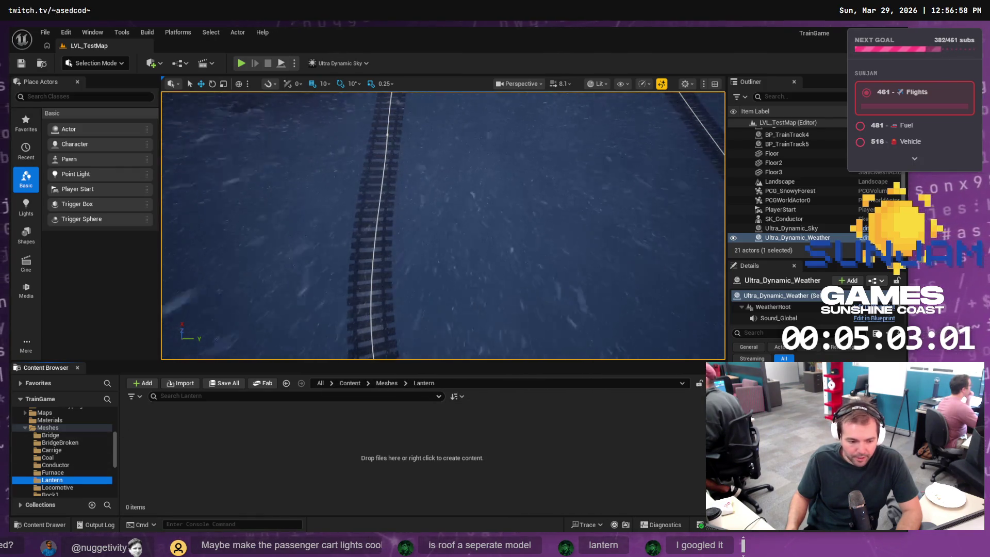
key("alt+Tab")
left_click(54, 86)
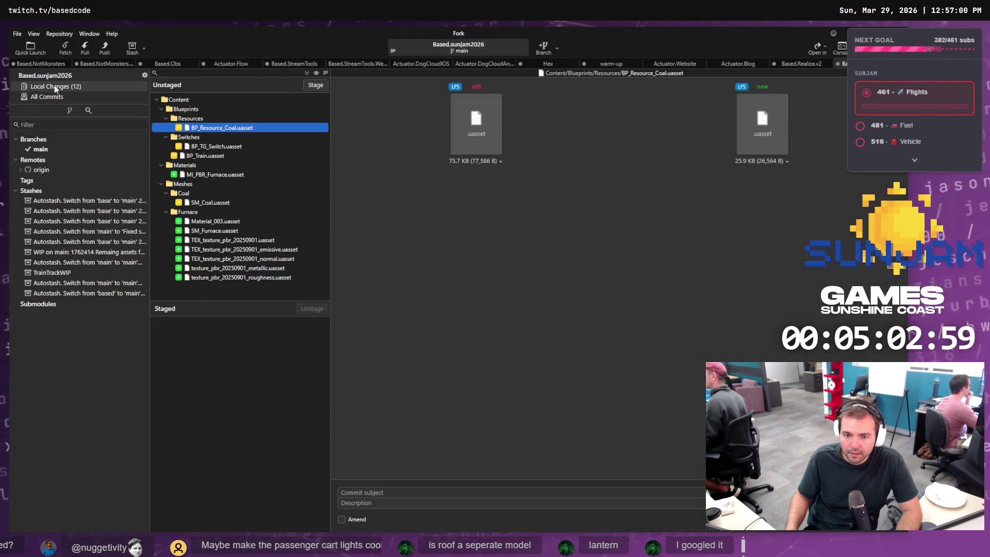
Stage MI_PBR_Furnace, the Furnace mesh folder and BP_Train.uasset in Local Changes
left_click(230, 146)
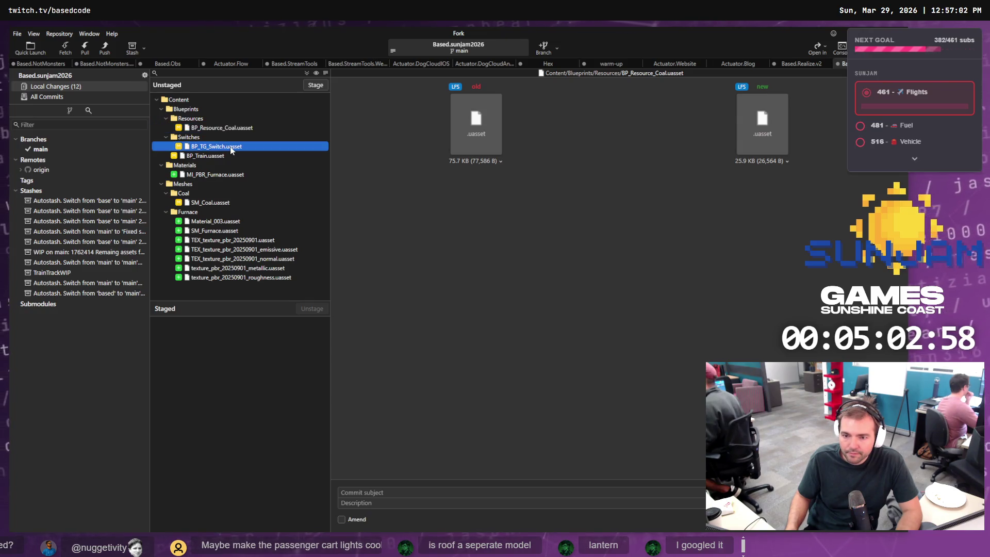
left_click(222, 174)
left_click(315, 86)
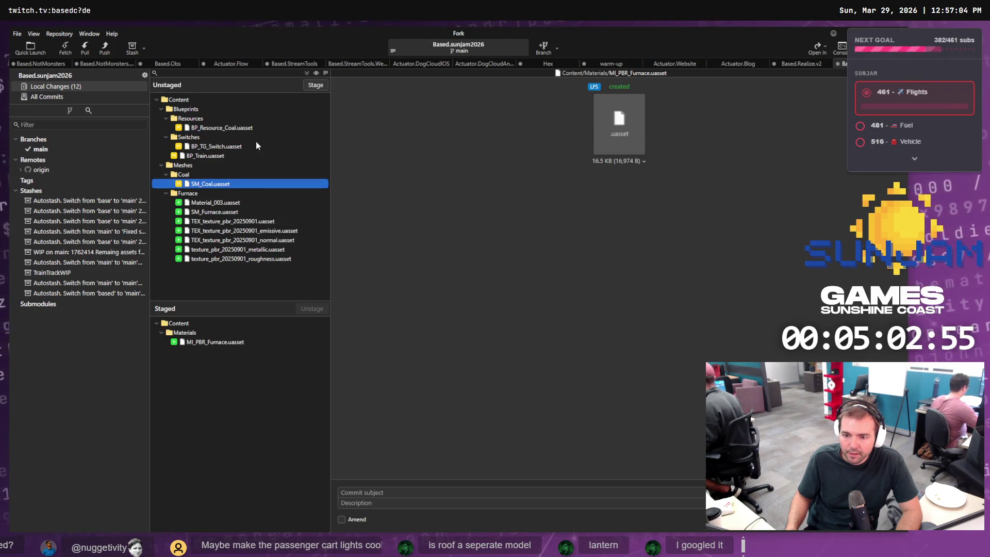
left_click(221, 194)
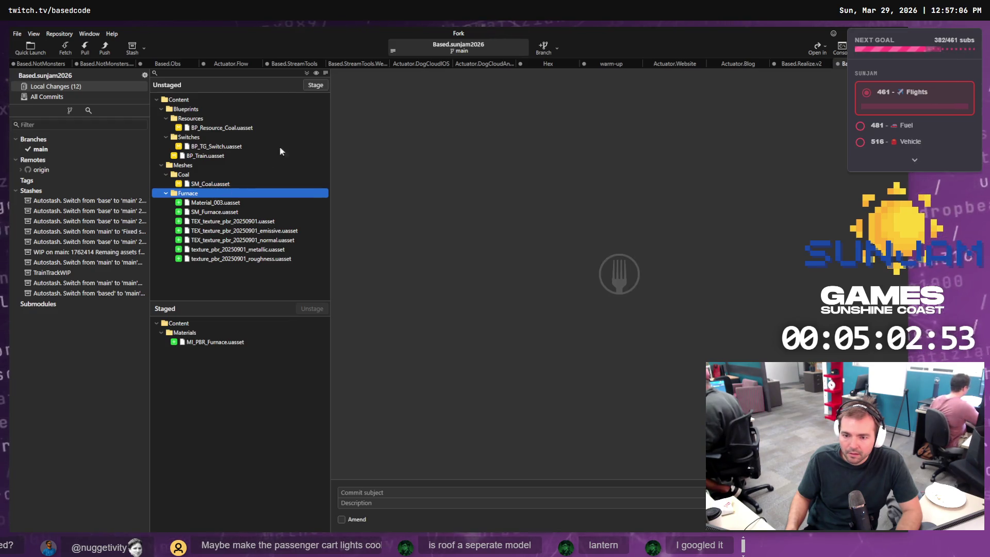
left_click(313, 86)
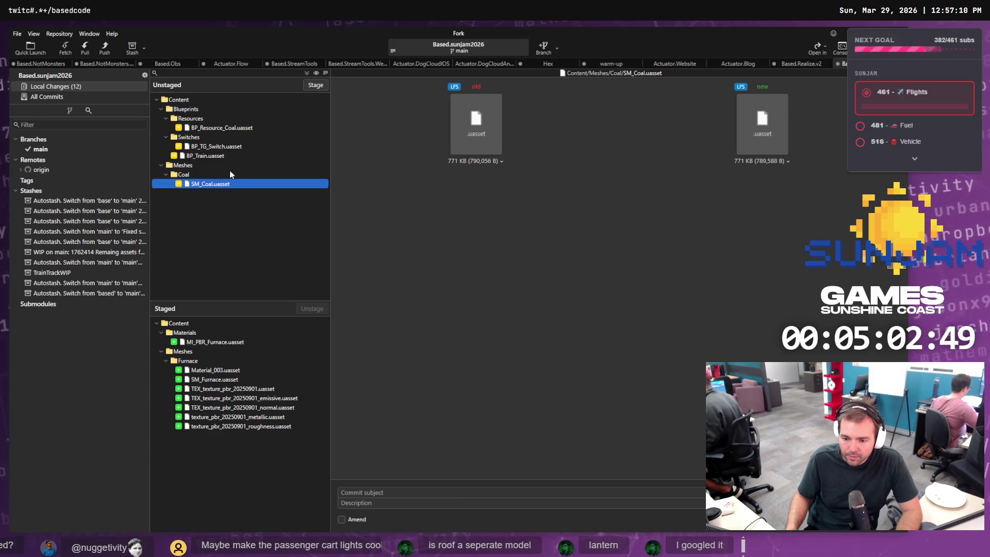
left_click(227, 156)
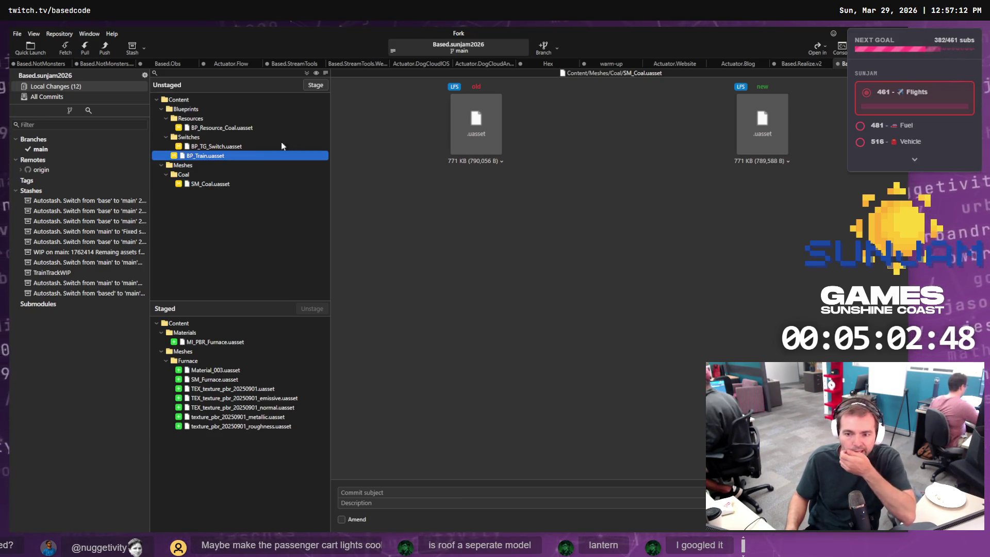
left_click(316, 86)
left_click(220, 174)
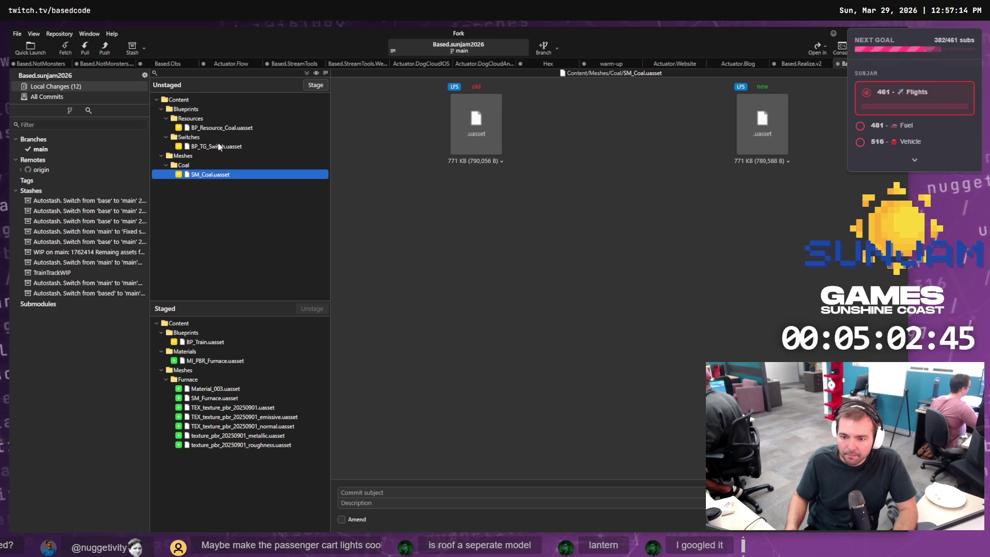
Set the commit subject to 'Added Furnace to Locomotive.'
left_click(393, 492)
type("Added Furnace to Train.")
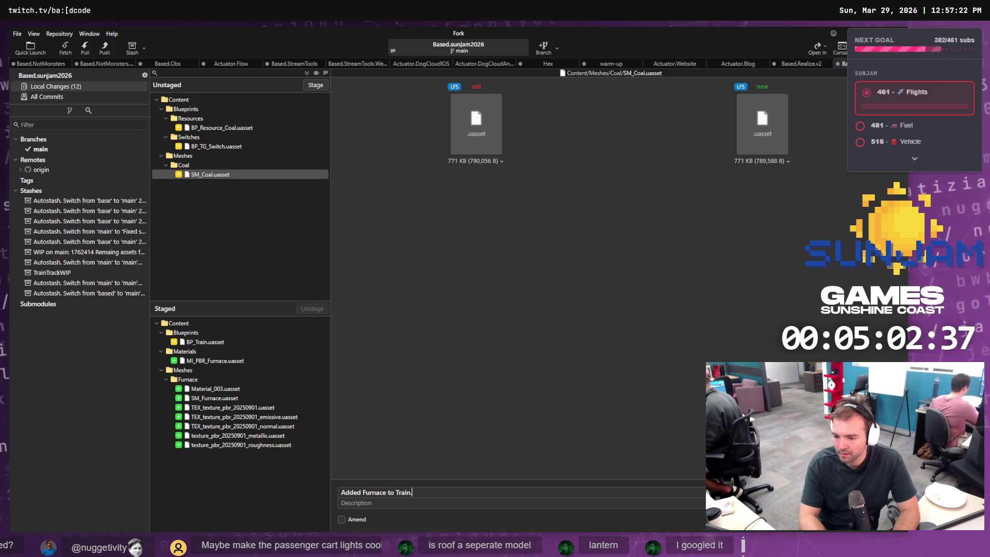
key("BackSpace")
key("BackSpace")
key("BackSpace")
type("Locomotive")
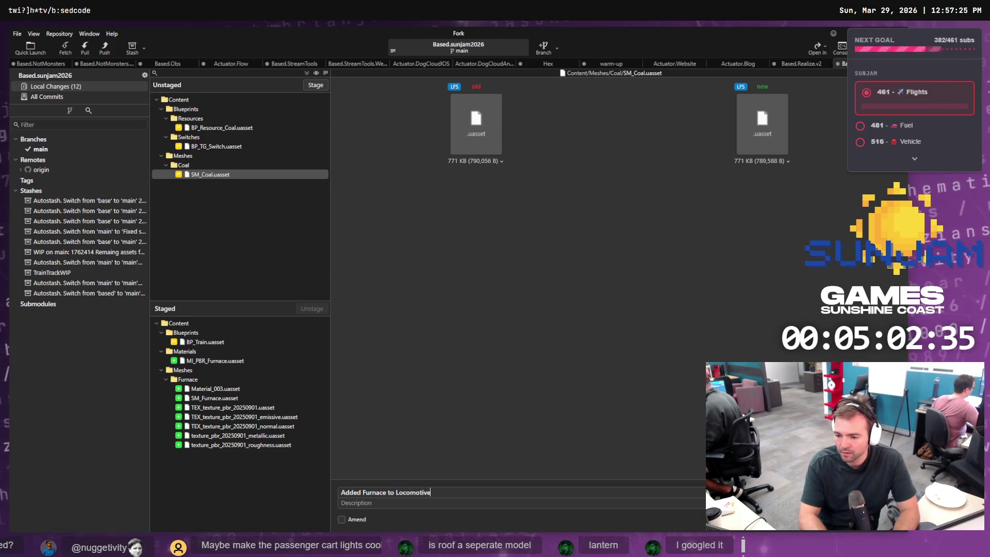
type(".")
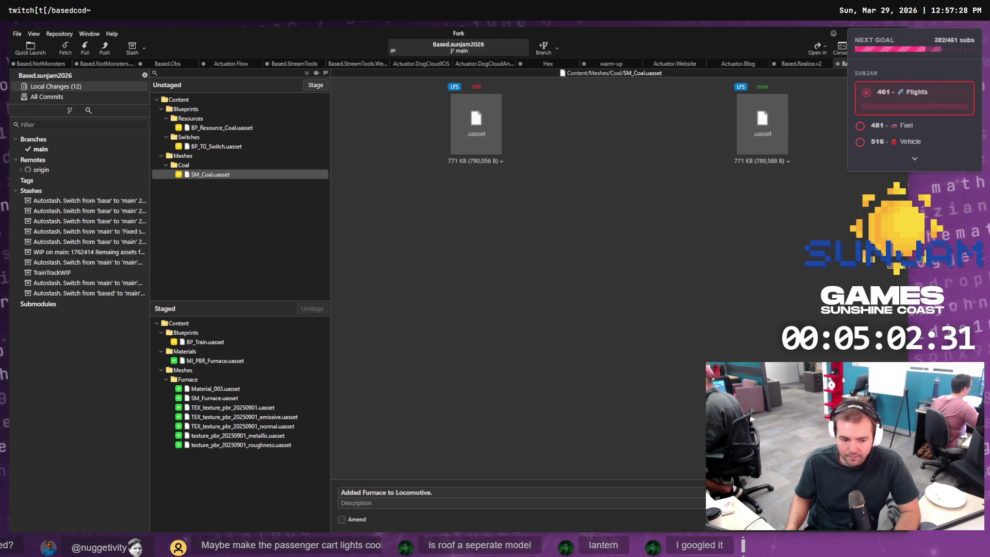
left_click(564, 537)
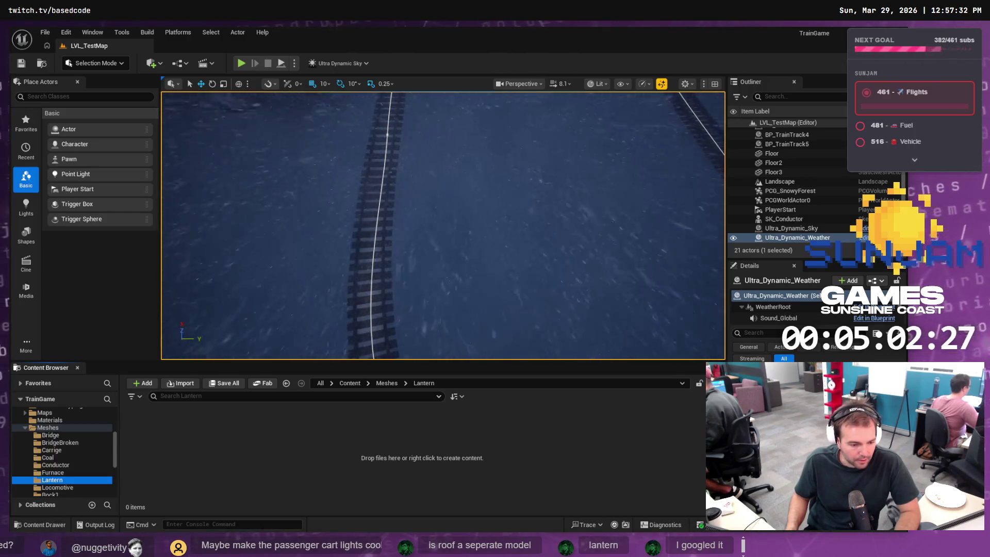
Commit the staged furnace files and push the main branch to origin
key("alt+Tab")
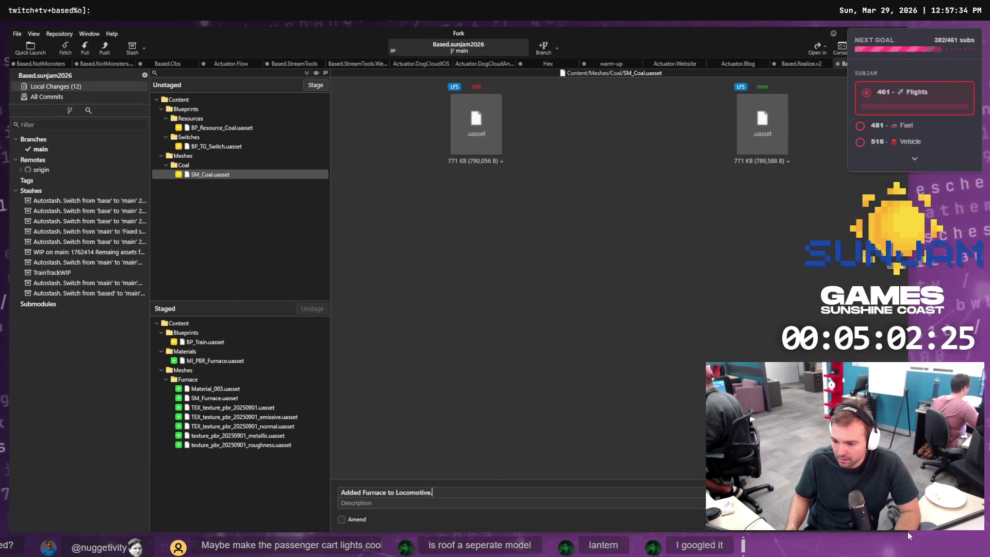
key("ctrl+Return")
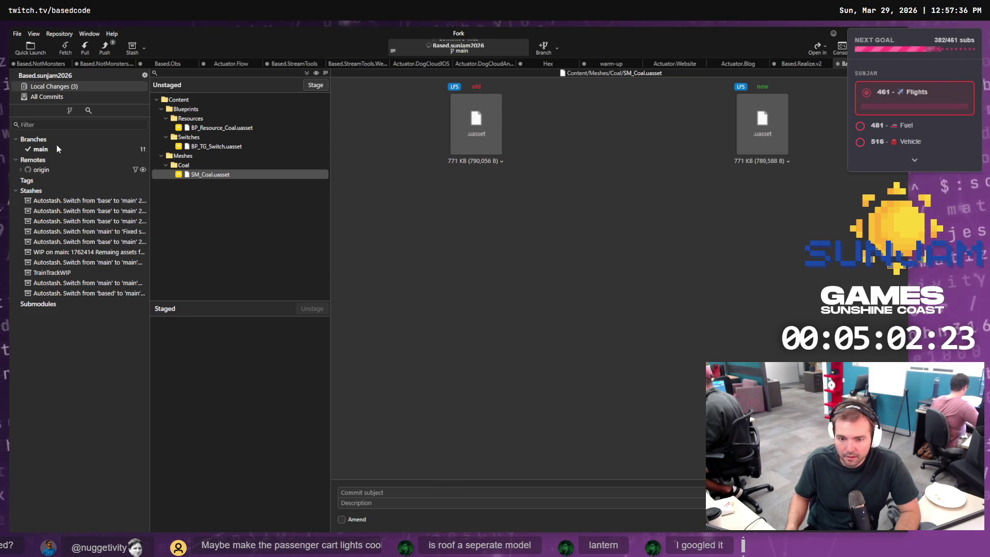
left_click(48, 149)
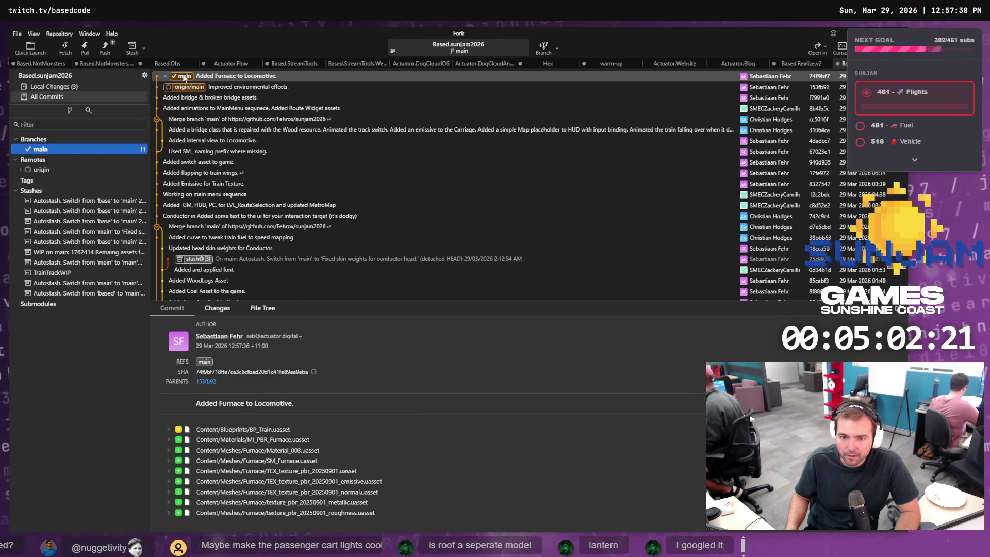
left_click(105, 48)
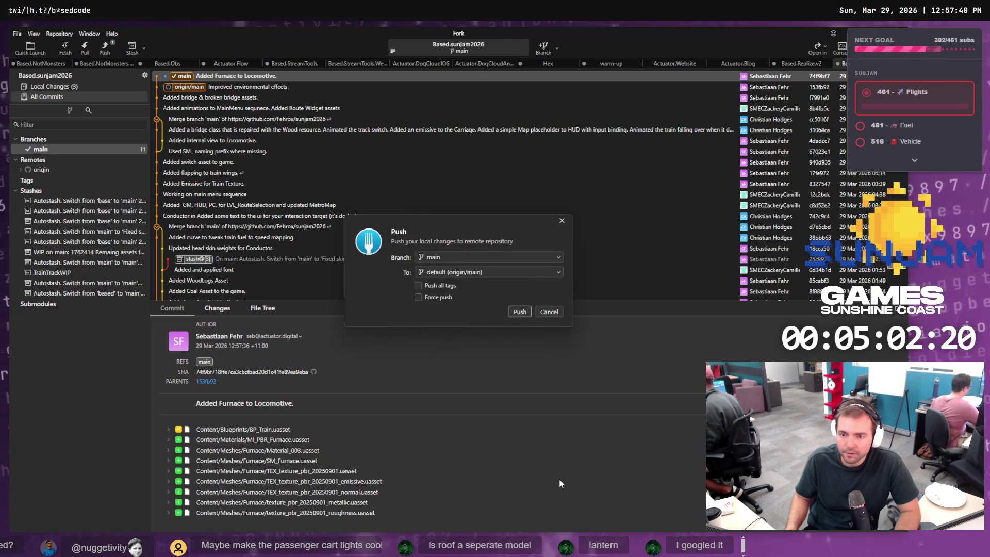
left_click(517, 310)
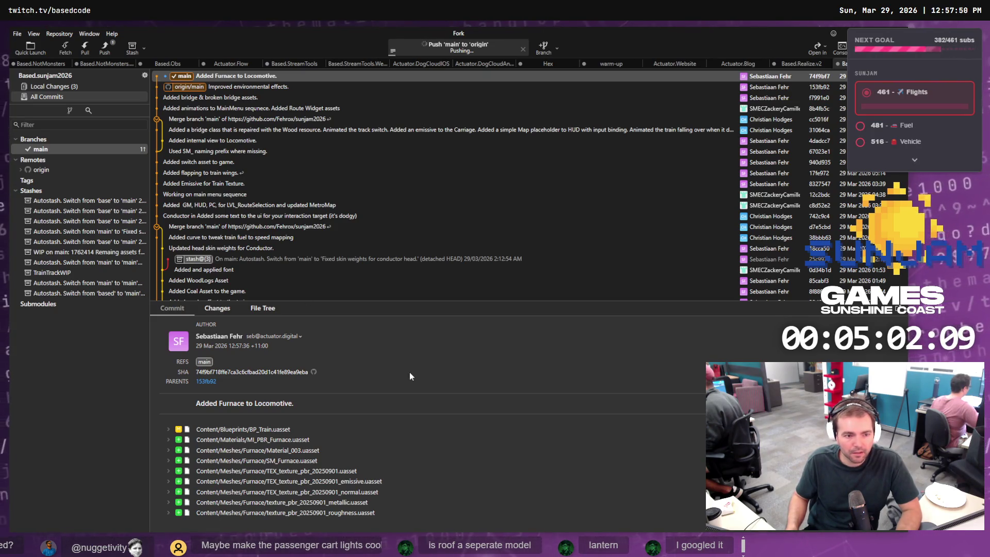
key("alt+Tab")
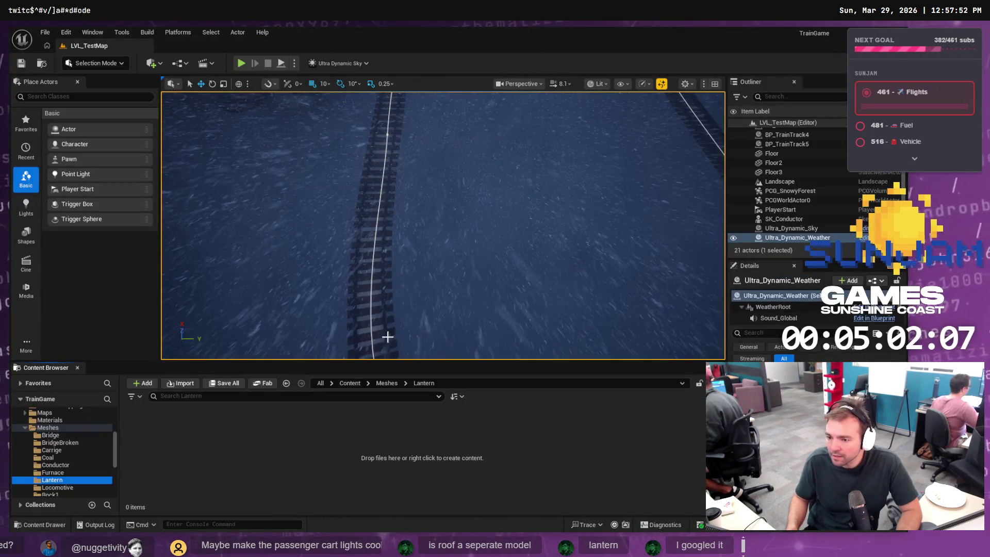
left_click(210, 486)
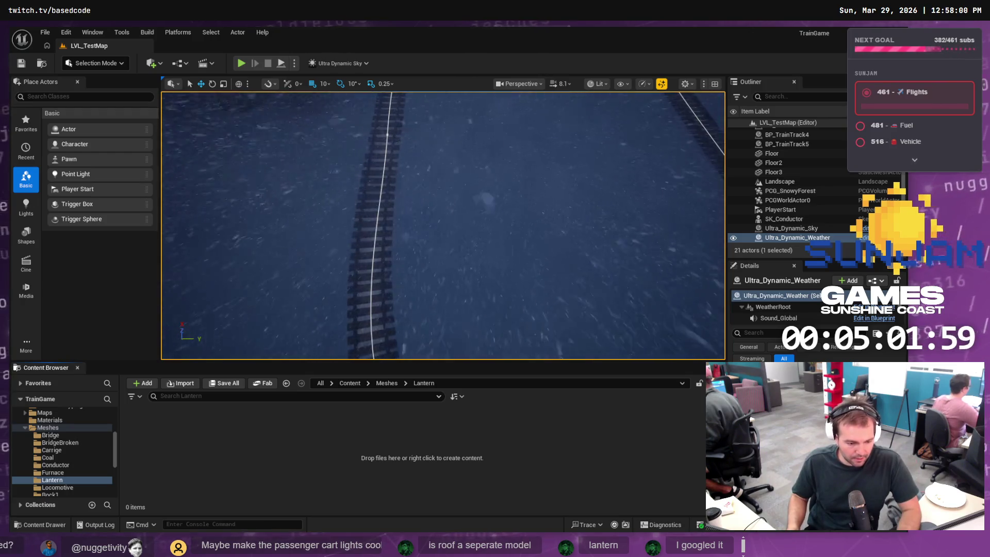
Open the Lantern meshes folder and review Staging/Lantern in File Explorer before returning to Blender
left_click(96, 472)
left_click(96, 480)
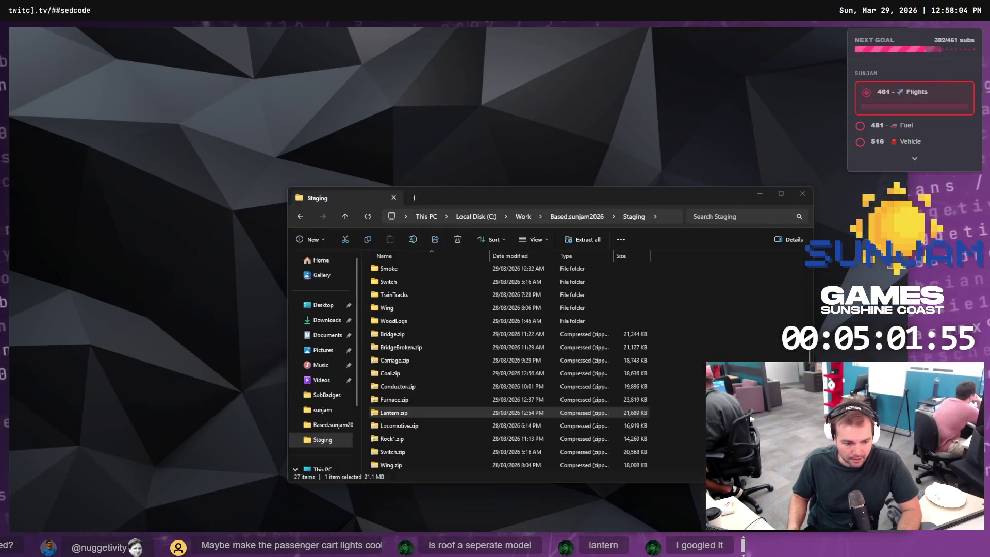
key("Return")
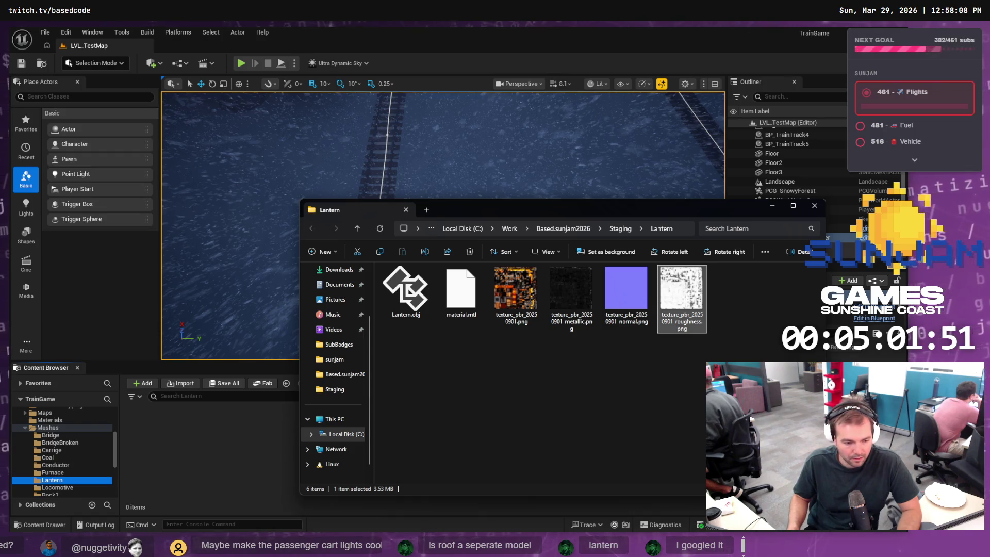
key("alt+Tab")
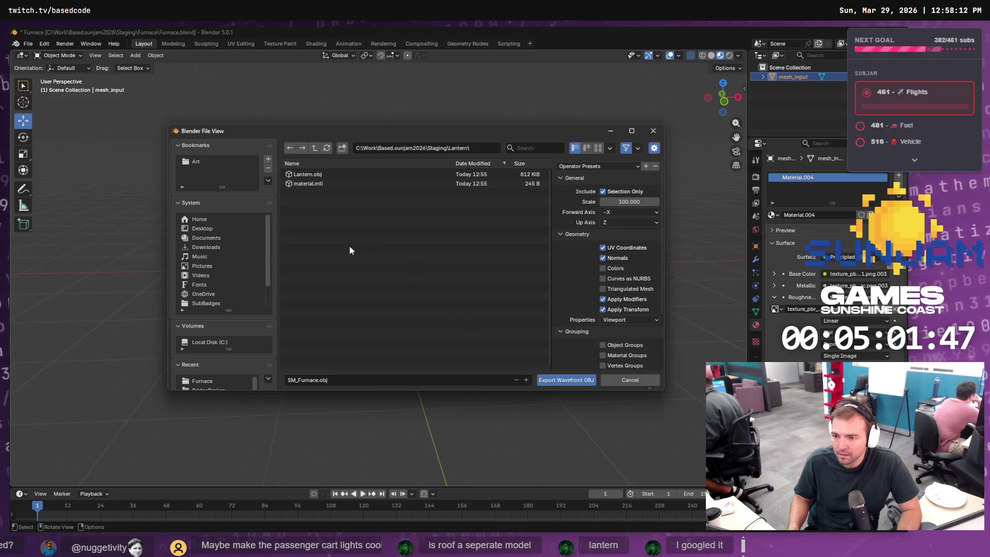
Name the export SM_Lantern.obj and enable PBR Extensions for materials
left_click(309, 174)
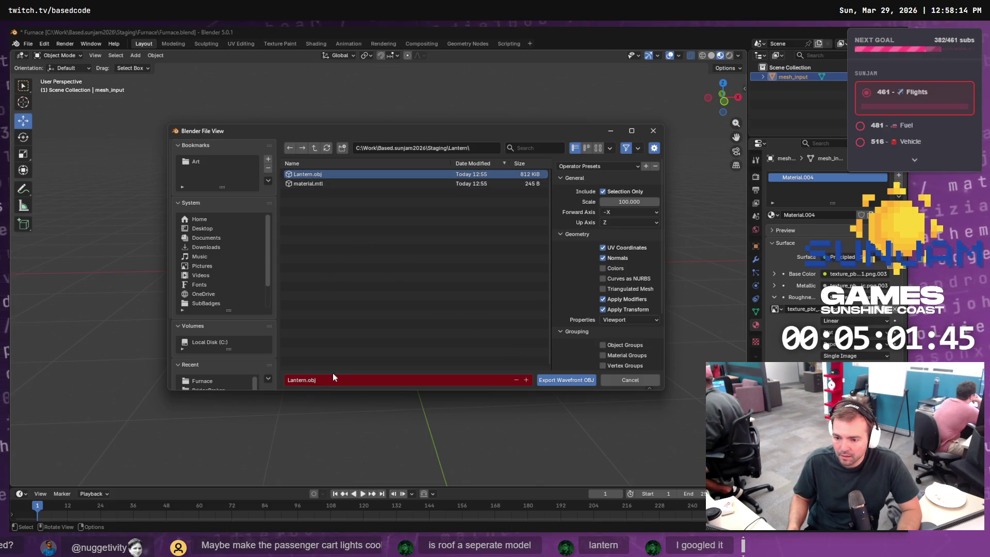
key("Home")
type("SM")
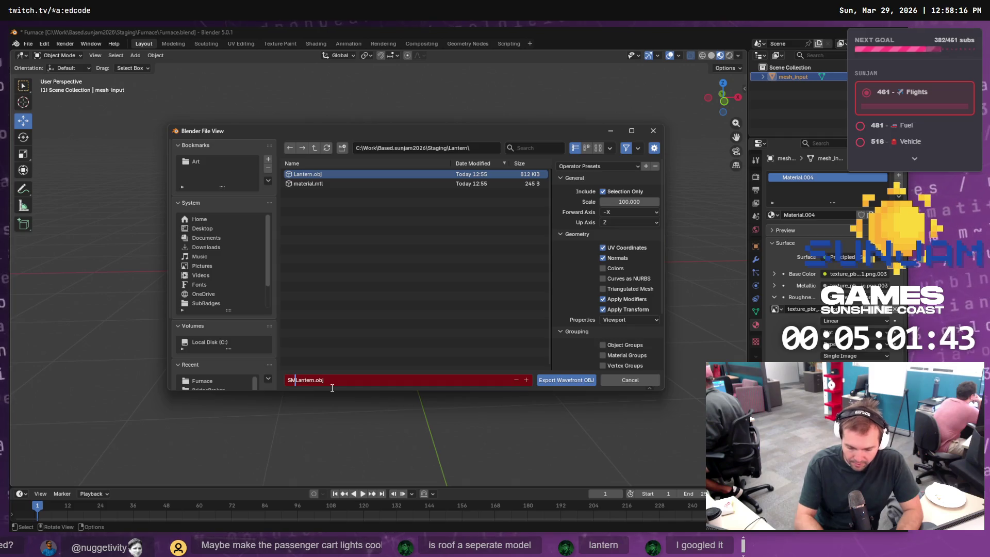
type("_")
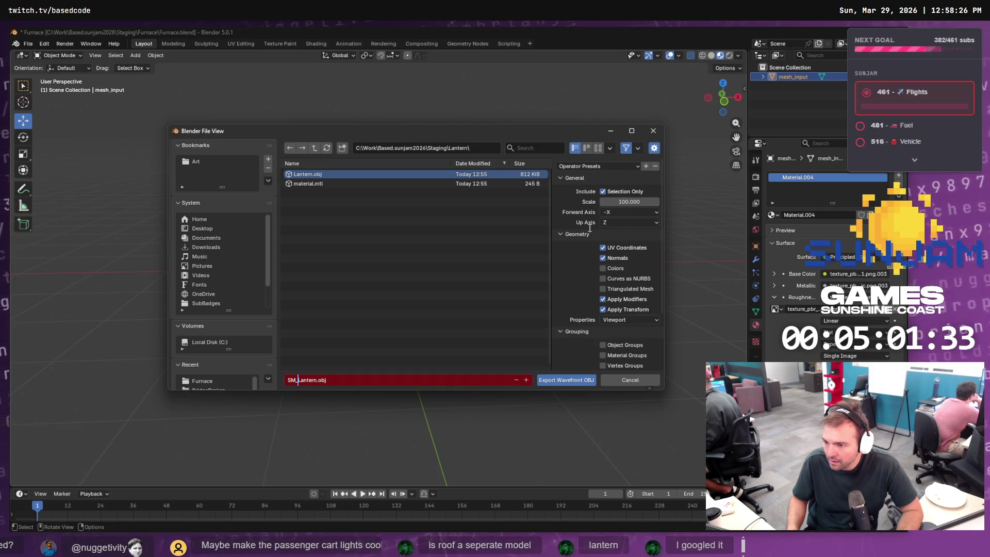
key("Return")
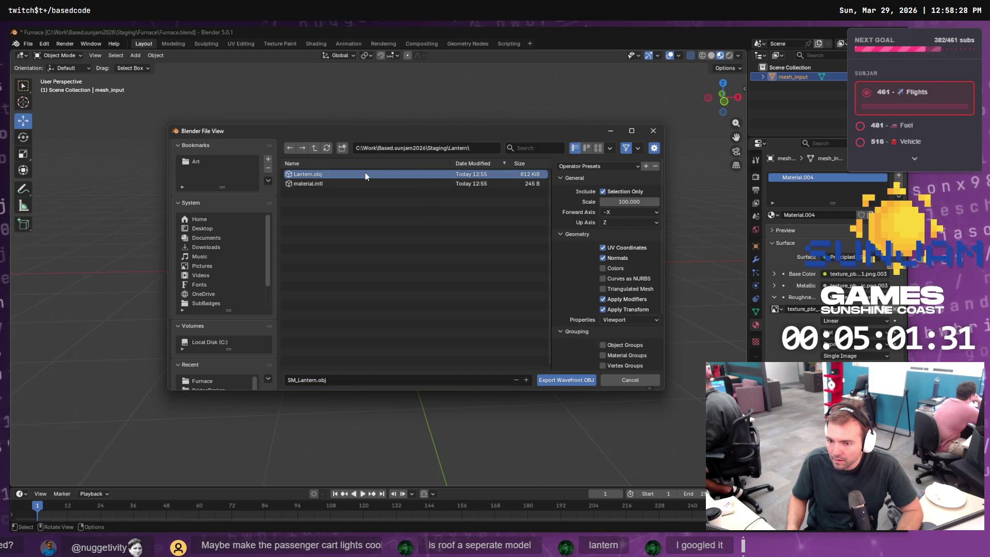
left_click(365, 173)
scroll(619, 325, "down", 3)
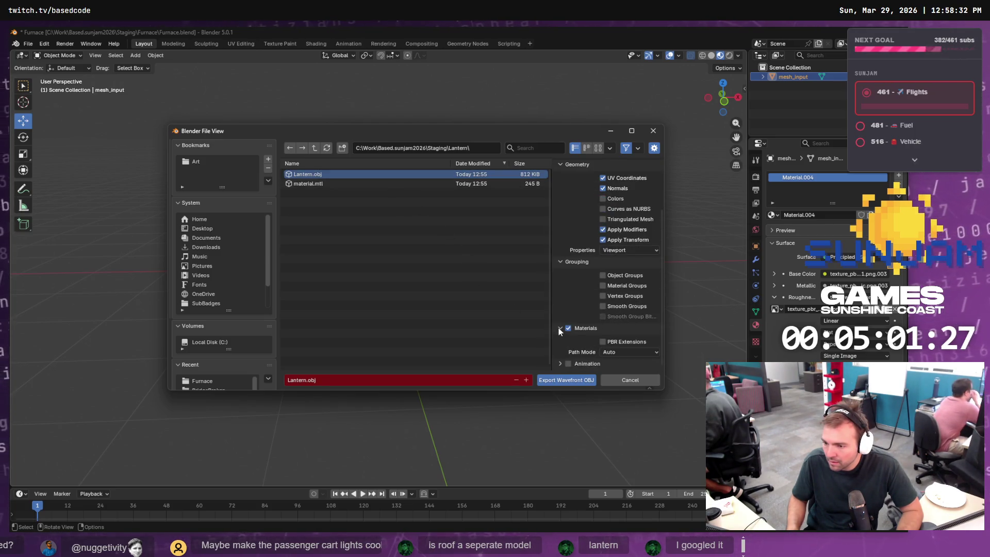
left_click(621, 344)
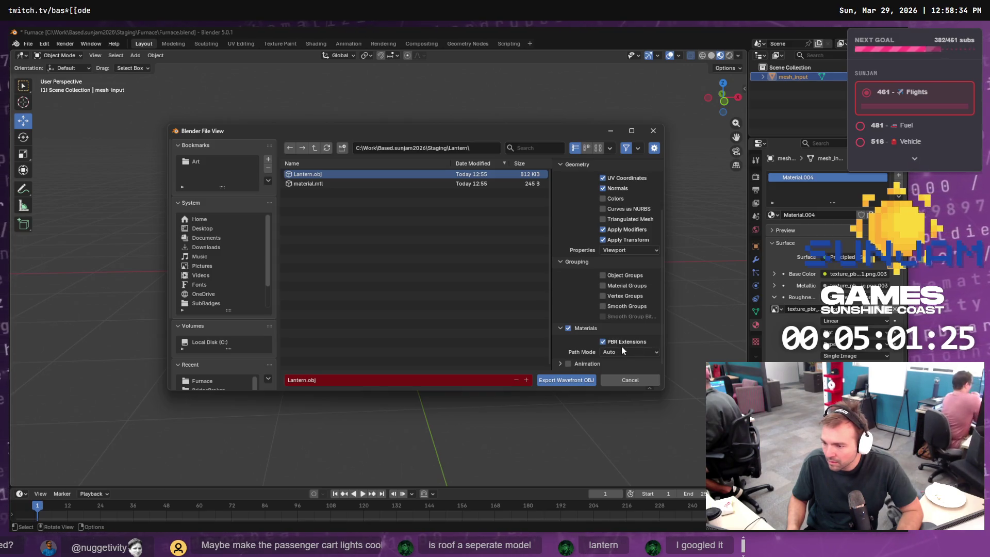
left_click(624, 351)
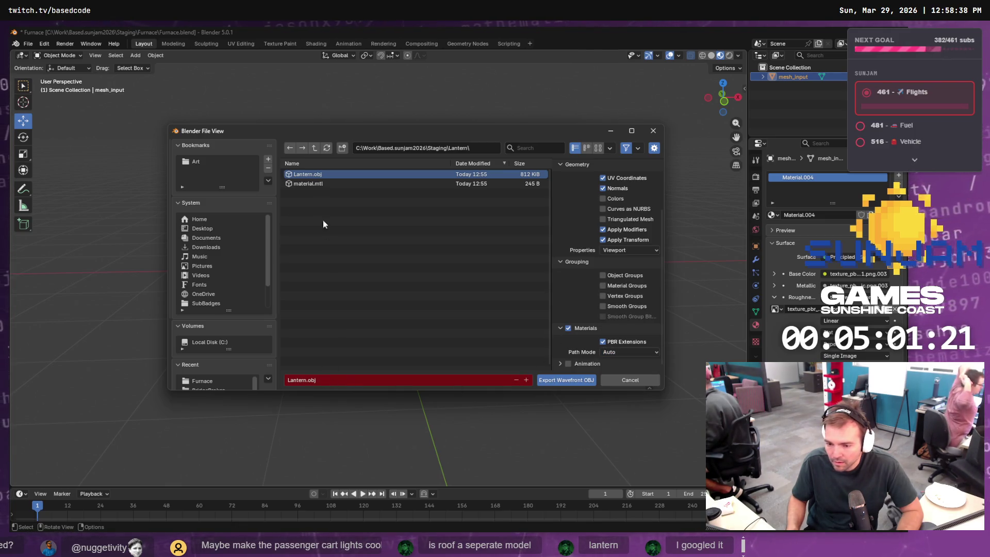
Re-enter the SM_Lantern.obj file name and export the lantern into Staging/Lantern
left_click(349, 379)
key("Home")
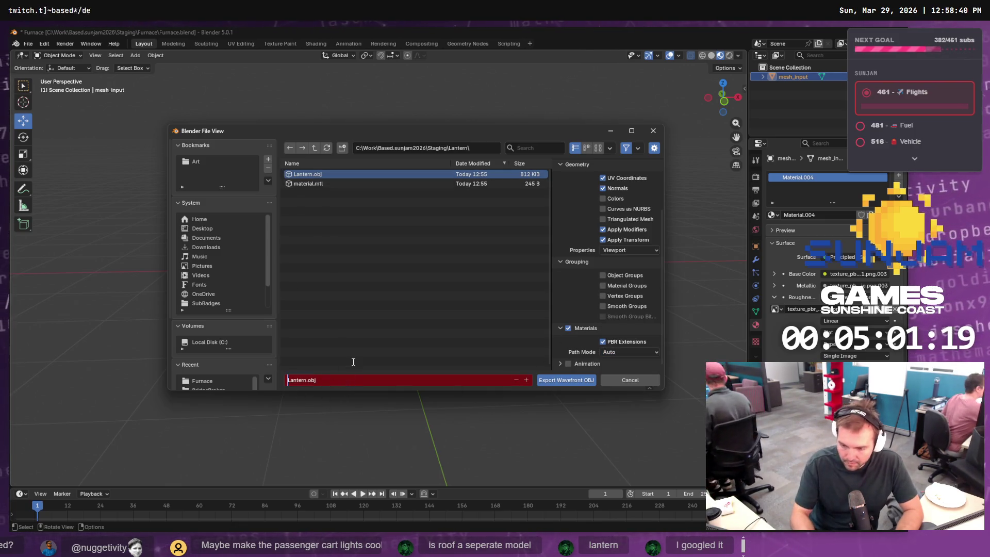
type("SM")
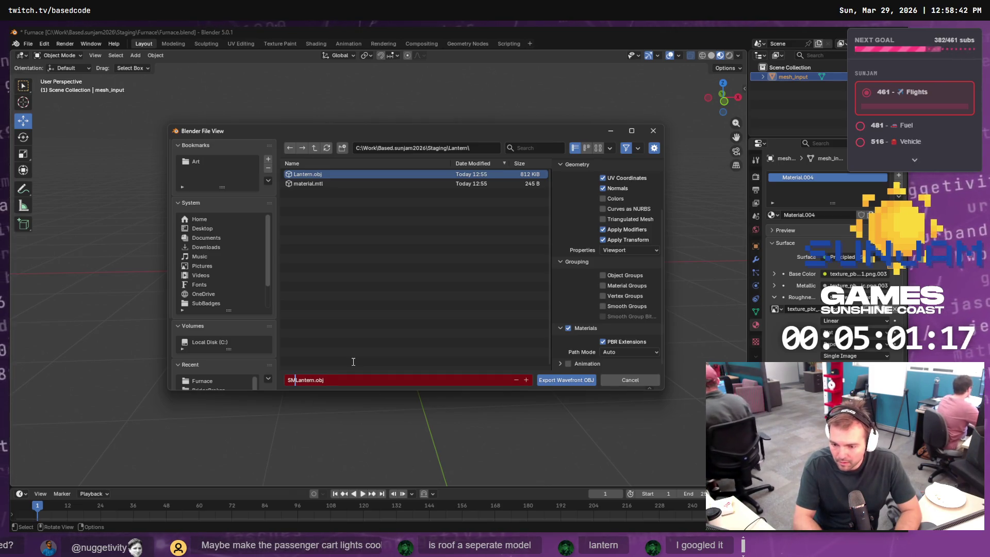
type("_")
left_click(572, 394)
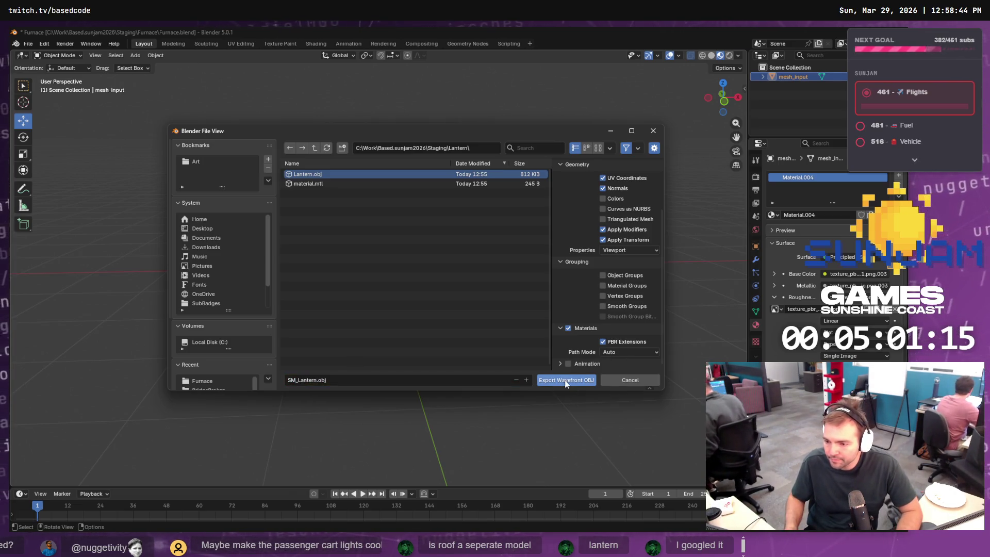
left_click(555, 381)
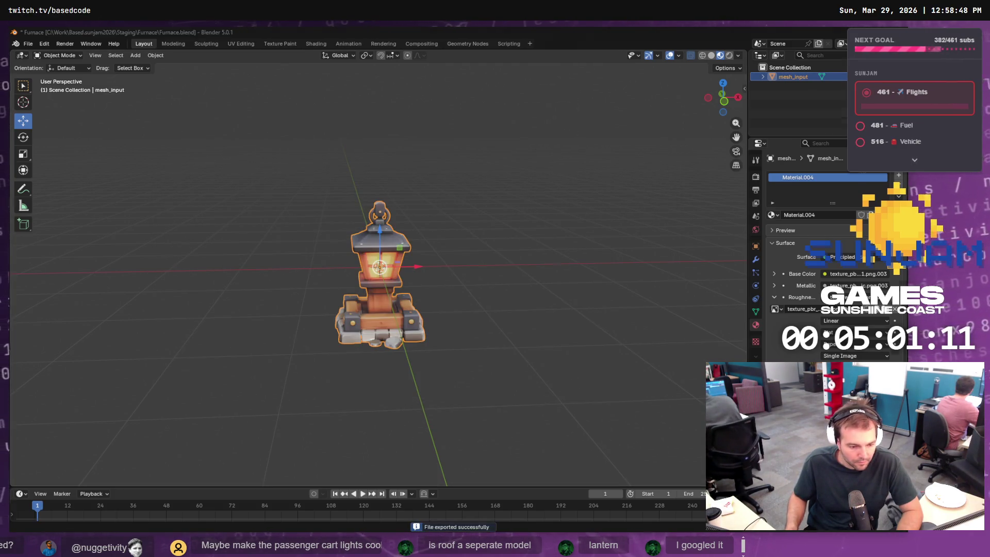
key("alt+Tab")
left_click(53, 479)
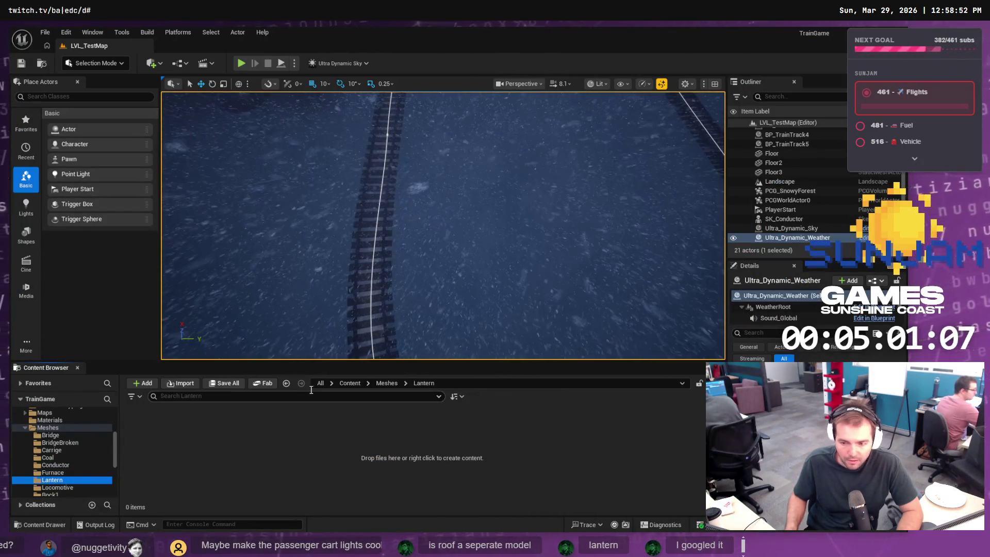
Drag SM_Lantern.obj into Meshes/Lantern and import it with default settings
key("alt+Tab")
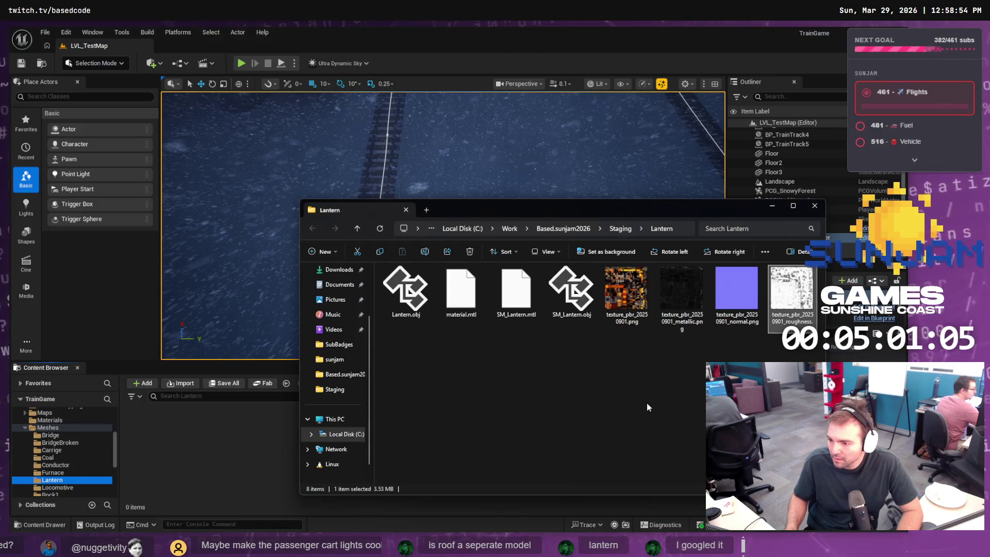
left_click(557, 312)
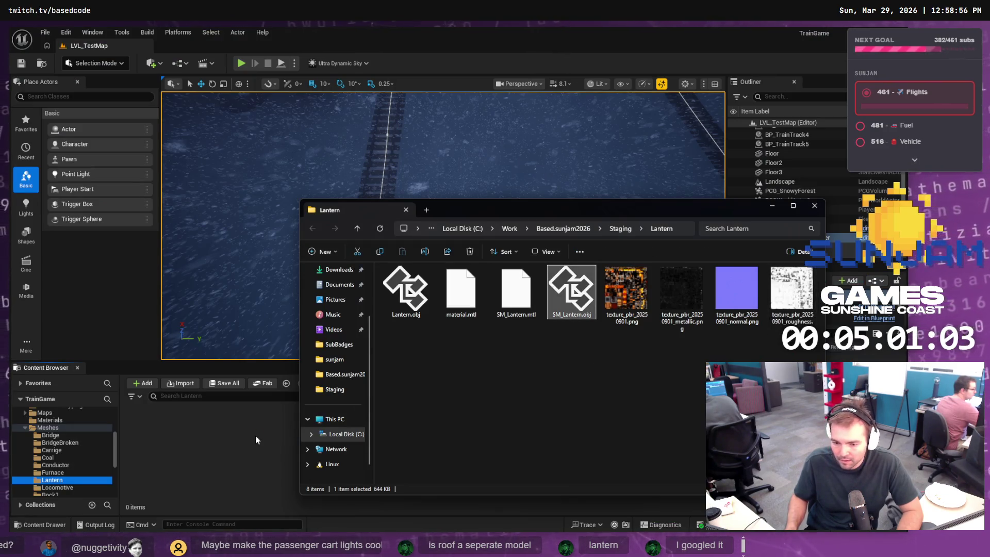
left_click_drag(264, 430, 229, 455)
left_click(389, 129)
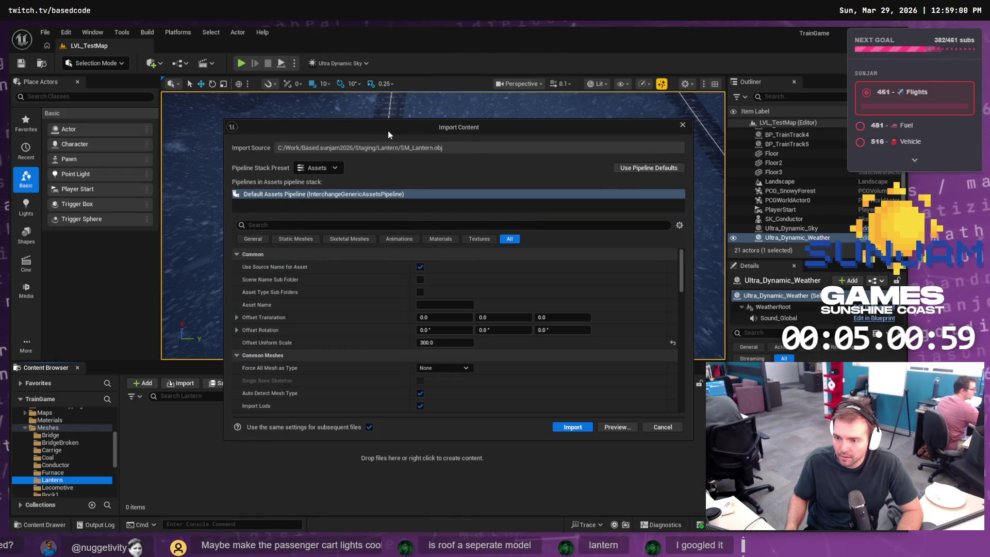
left_click(567, 429)
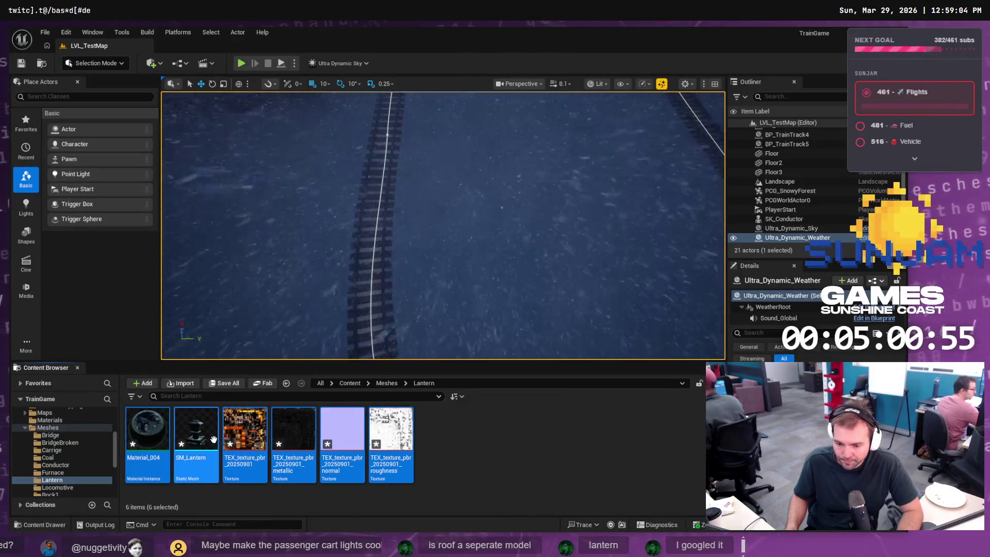
left_click(50, 420)
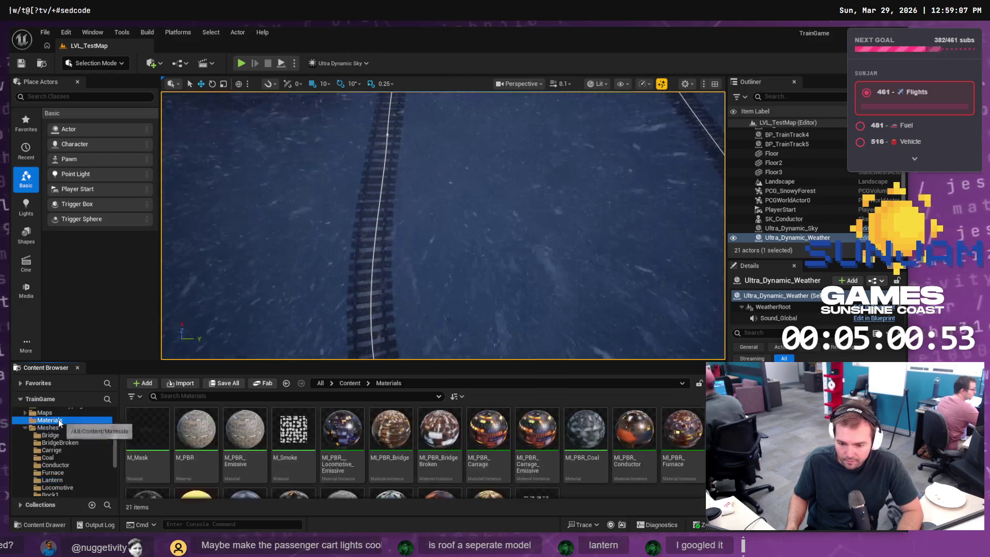
Create a material instance of M_PBR_Emissive and rename it MI_PBR_Lantern
right_click(240, 440)
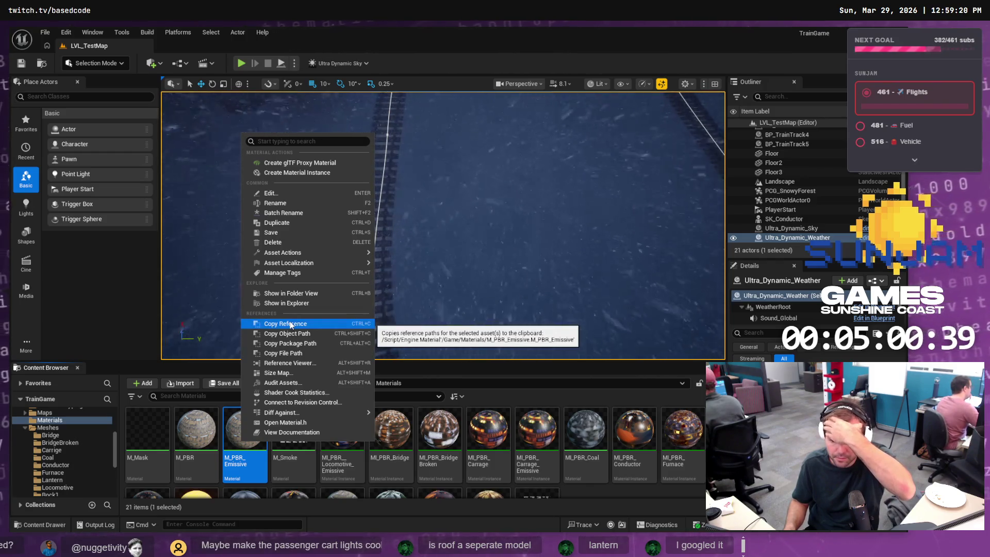
mouse_move(324, 262)
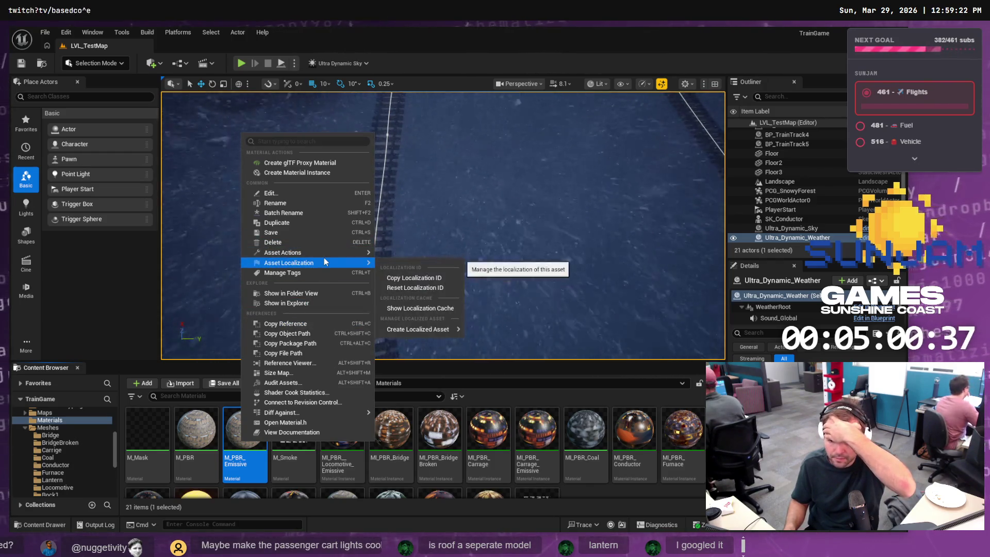
left_click(315, 173)
key("Home")
key("Right")
type("I")
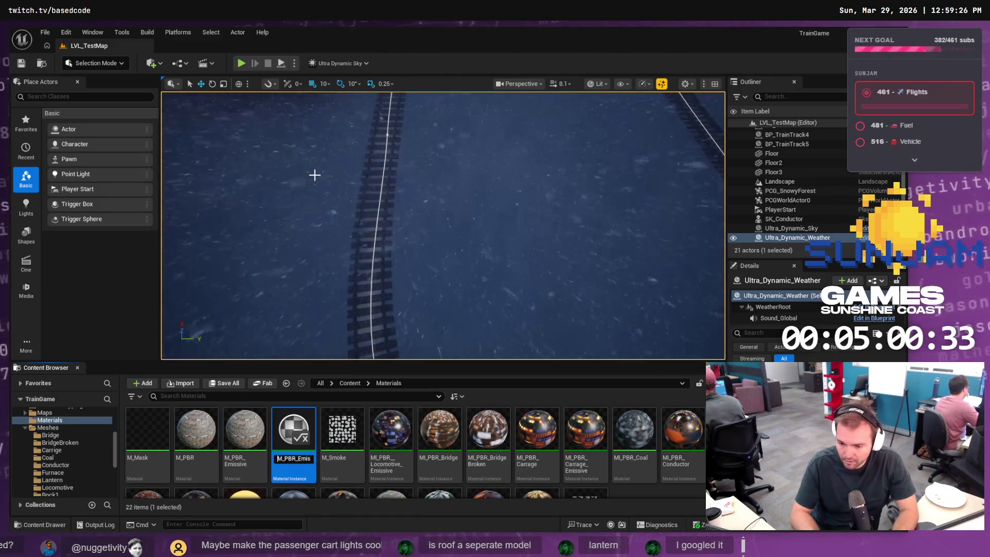
key("Right")
key("Right")
key("Right")
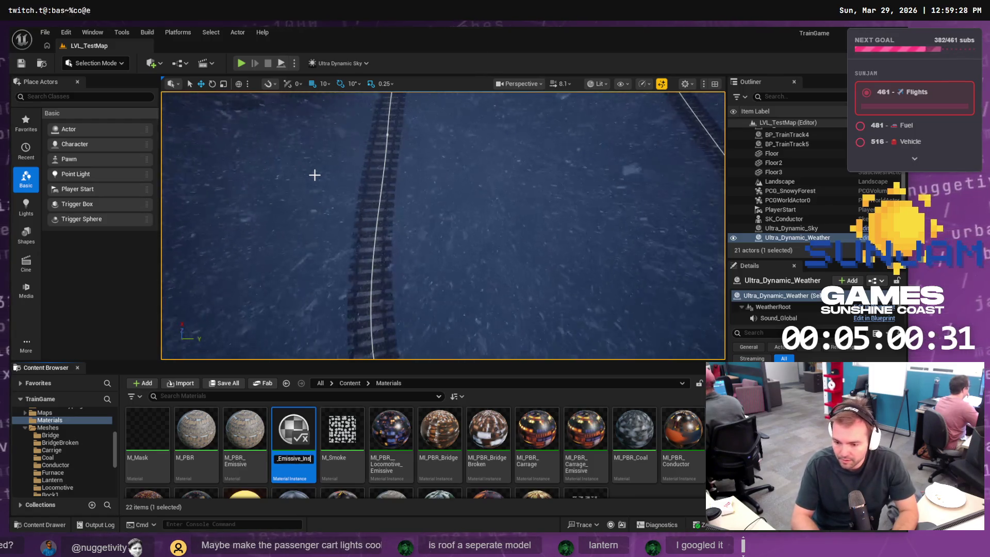
key("shift+End")
key("BackSpace")
key("BackSpace")
key("BackSpace")
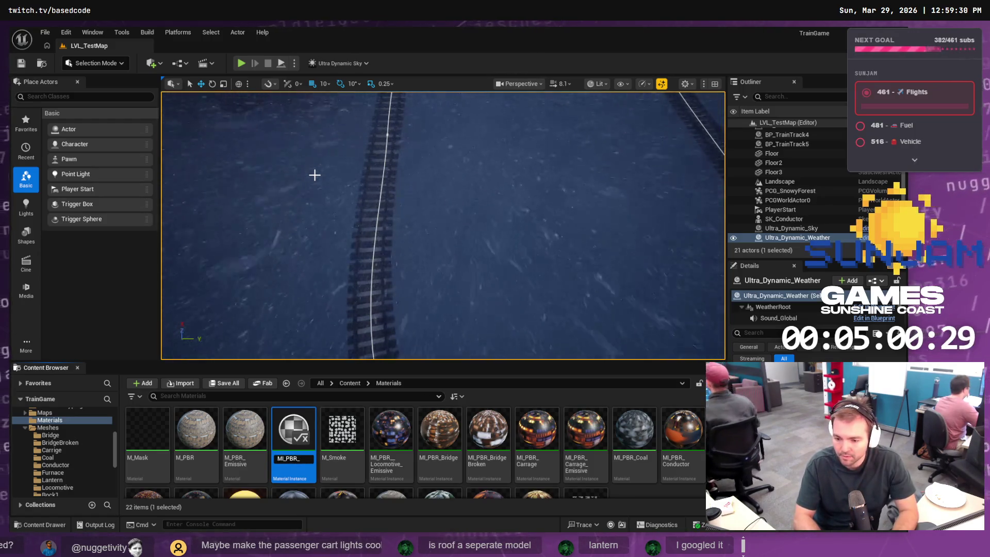
type("Lantern")
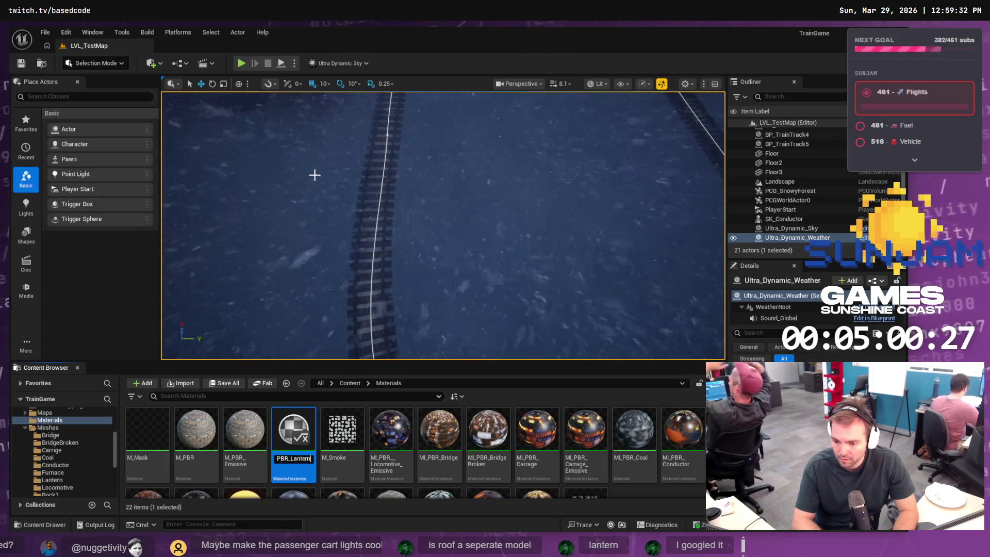
key("Return")
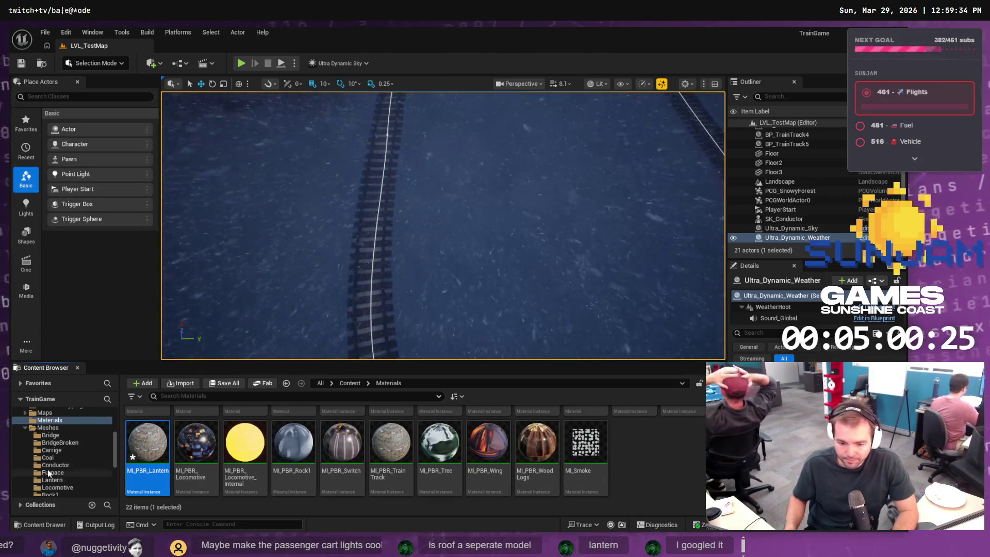
left_click(55, 480)
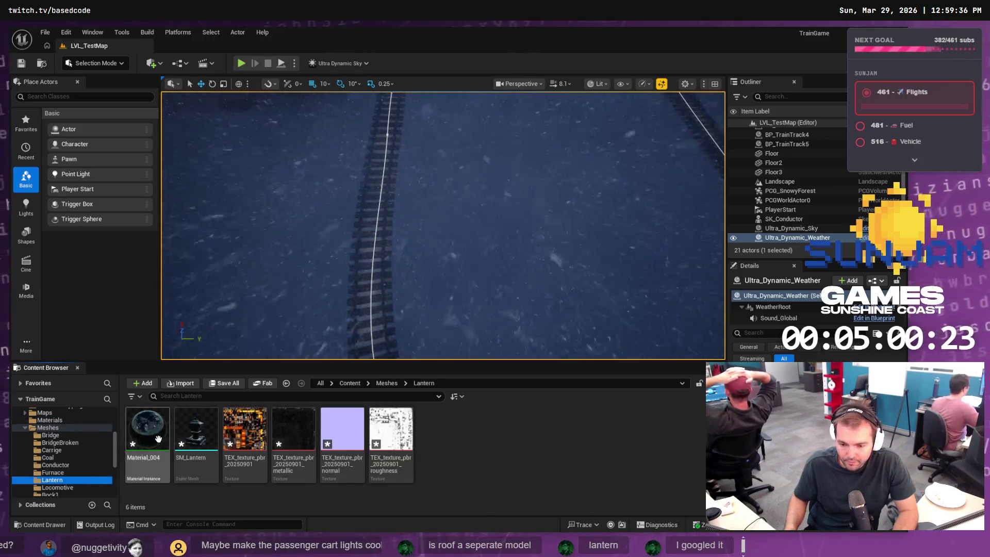
Open MI_PBR_Lantern and enable its Albedo, Emissive, Metal, Normal and Roughness overrides
left_click(50, 420)
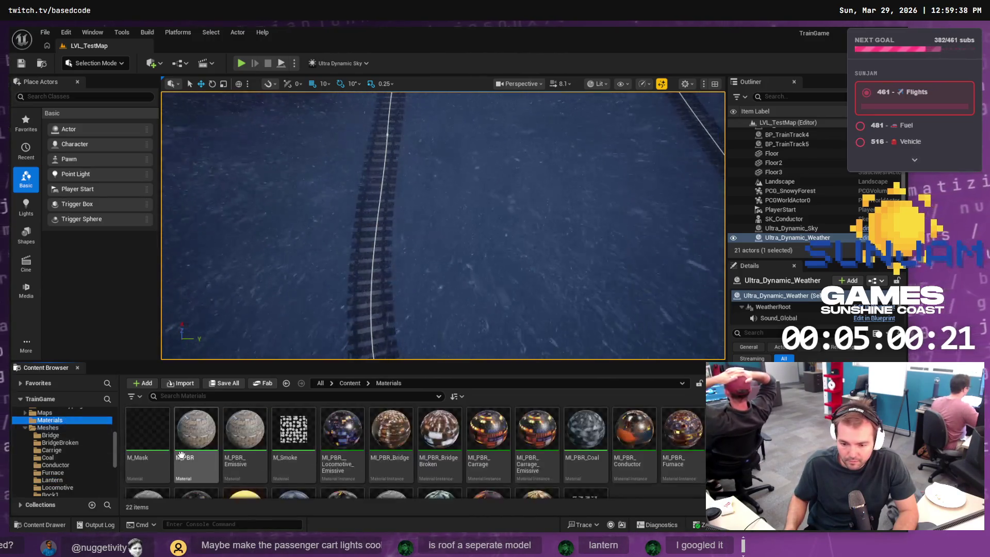
scroll(198, 462, "down", 2)
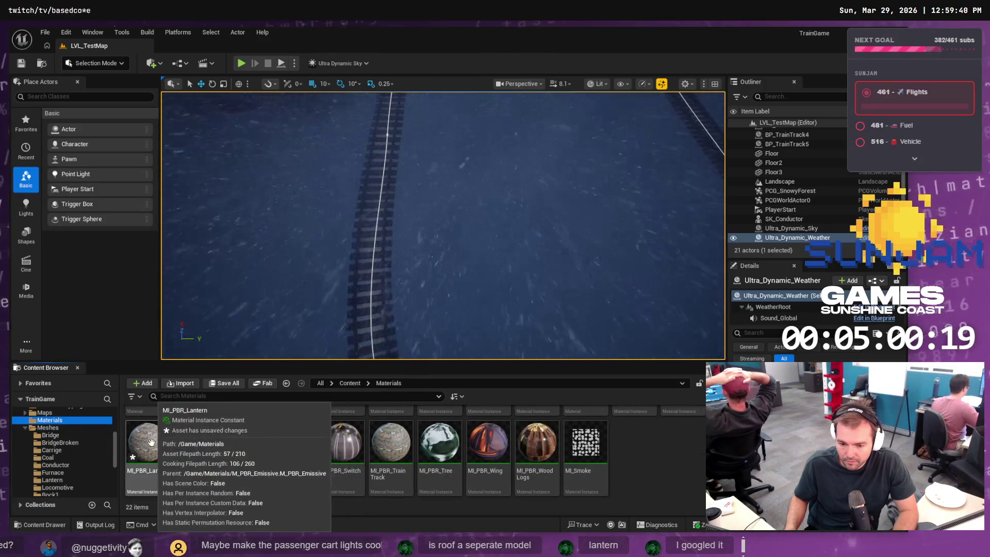
double_click(199, 464)
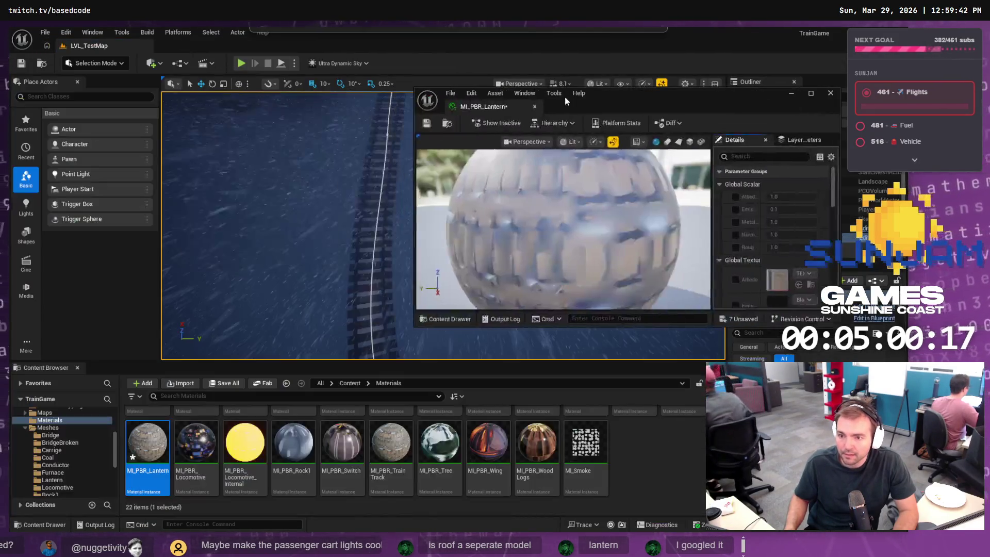
left_click(56, 481)
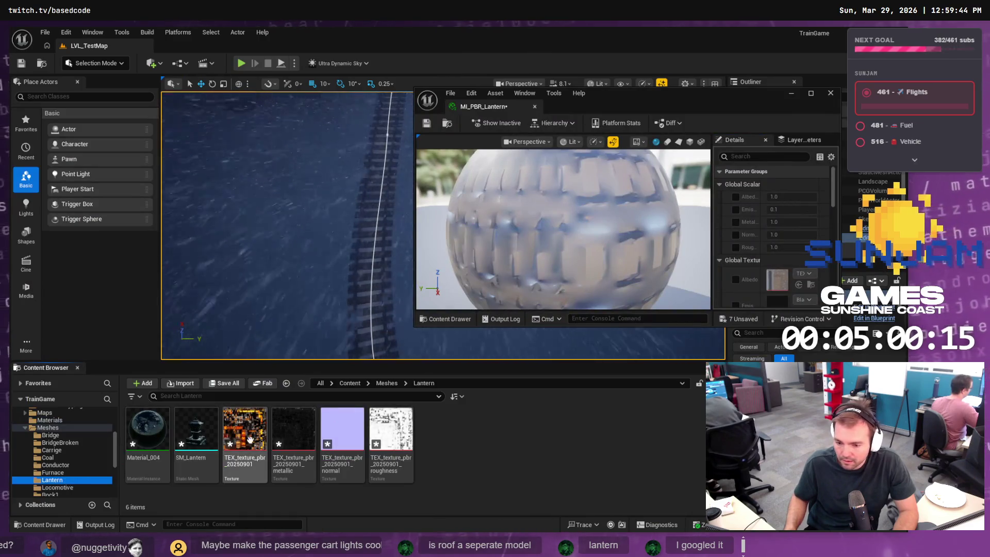
left_click(737, 278)
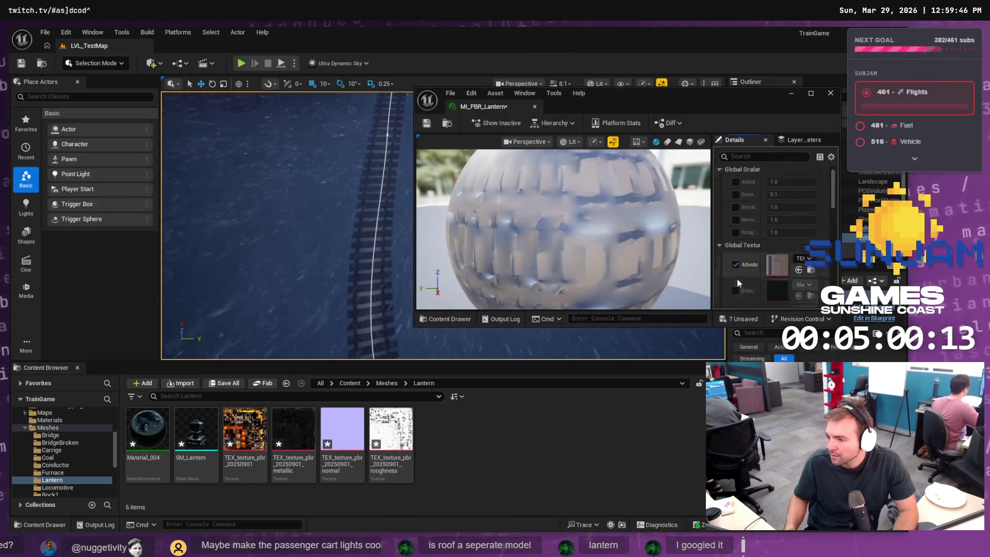
scroll(737, 273, "down", 2)
left_click(736, 264)
scroll(736, 273, "down", 2)
scroll(736, 268, "down", 1)
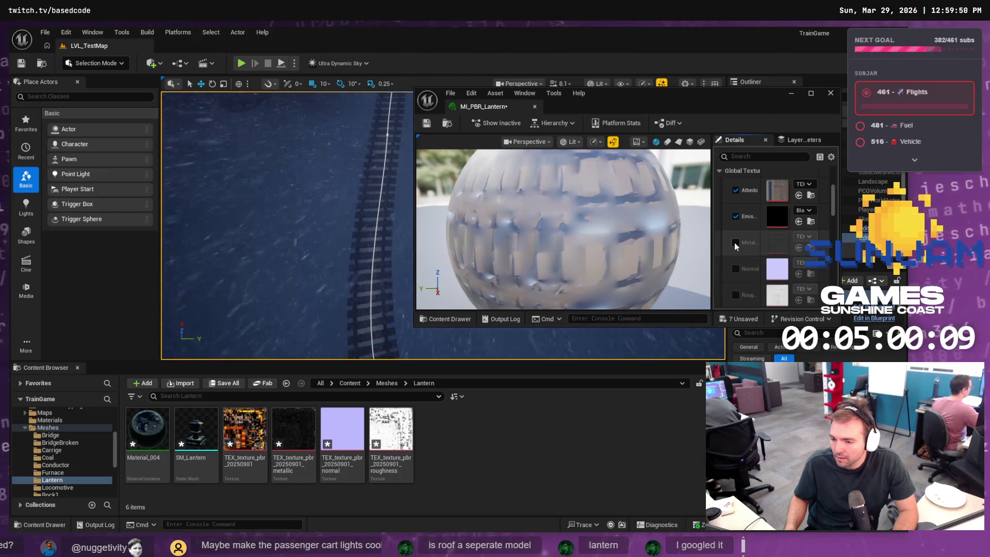
left_click(736, 242)
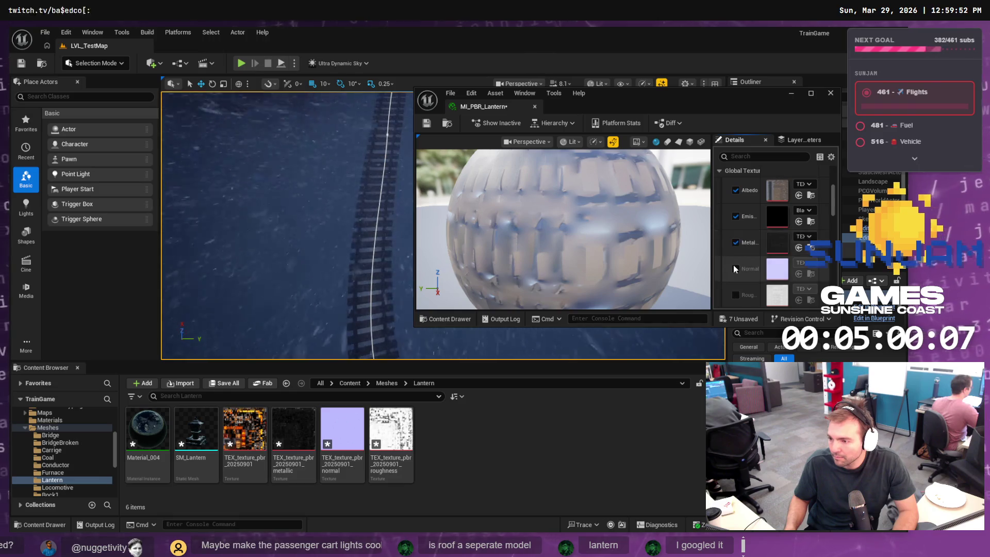
left_click(735, 269)
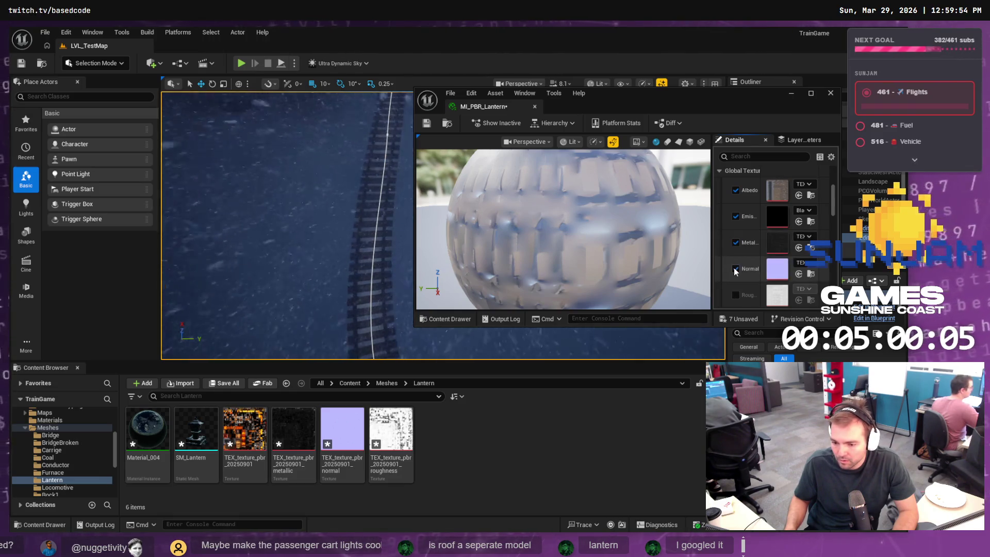
scroll(734, 271, "down", 1)
left_click(736, 280)
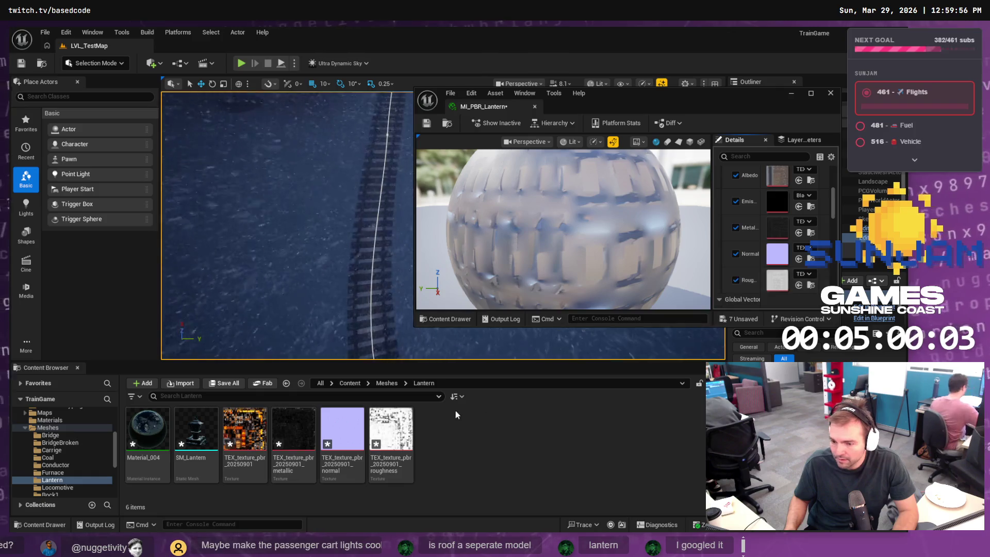
Assign the lantern metallic texture to Metal and the base-colour texture to Albedo
left_click(342, 433)
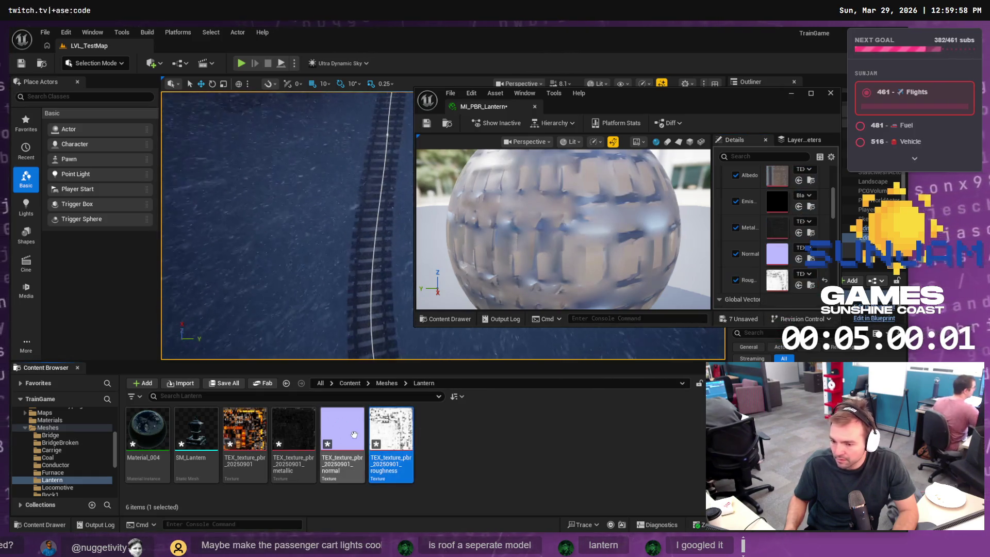
left_click_drag(292, 439, 777, 228)
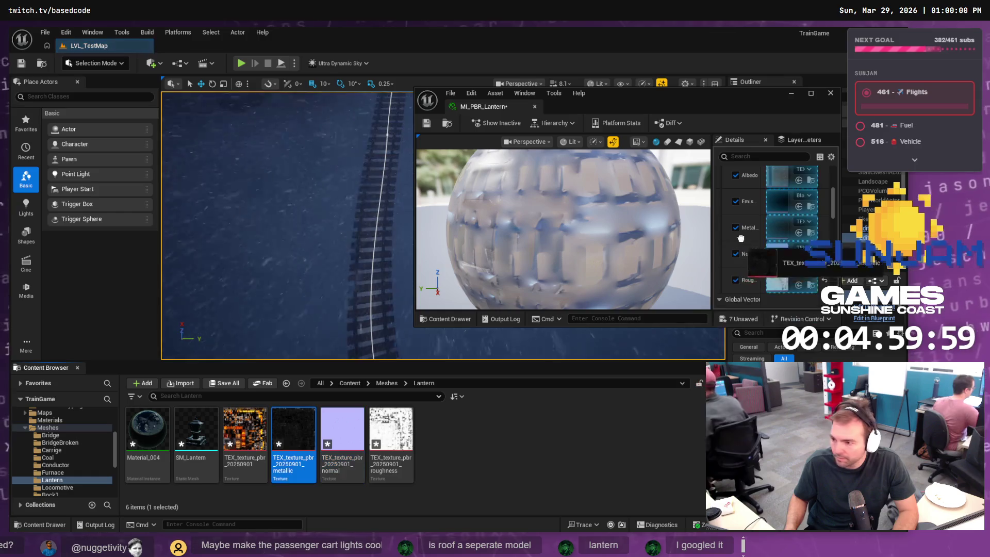
left_click(275, 427)
mouse_move(245, 427)
left_mouse_down()
mouse_move(784, 191)
mouse_move(773, 190)
left_mouse_up()
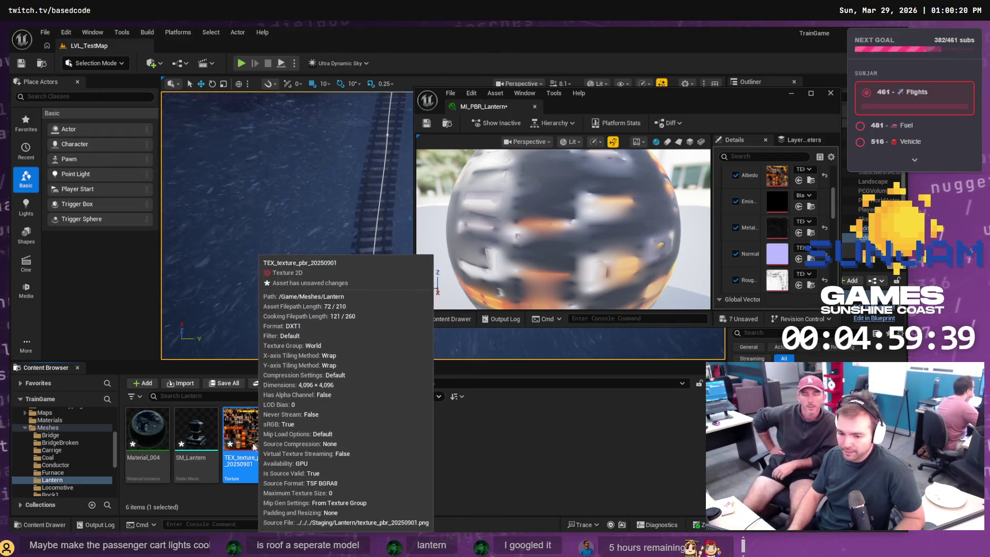
Save MI_PBR_Lantern and all six unsaved Lantern assets
right_click(259, 444)
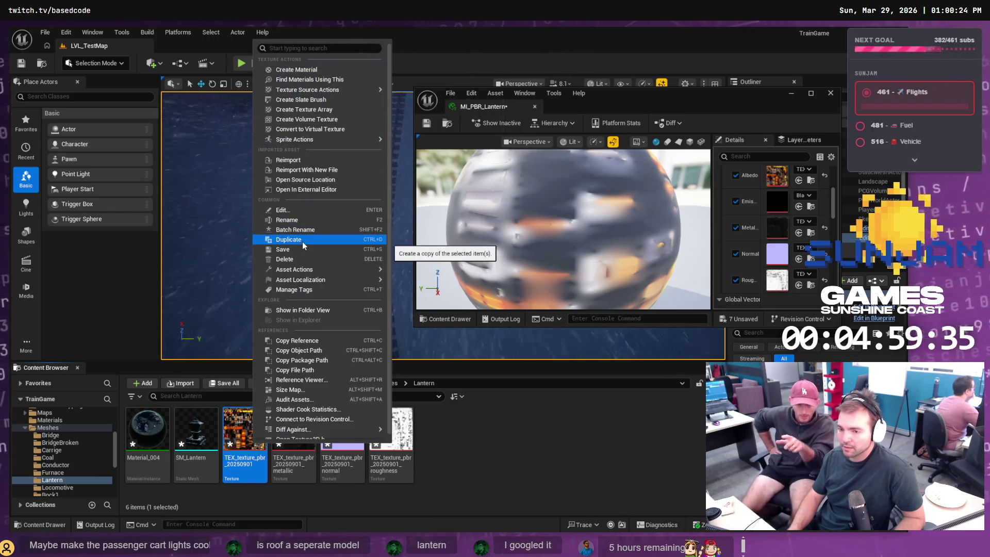
left_click(476, 432)
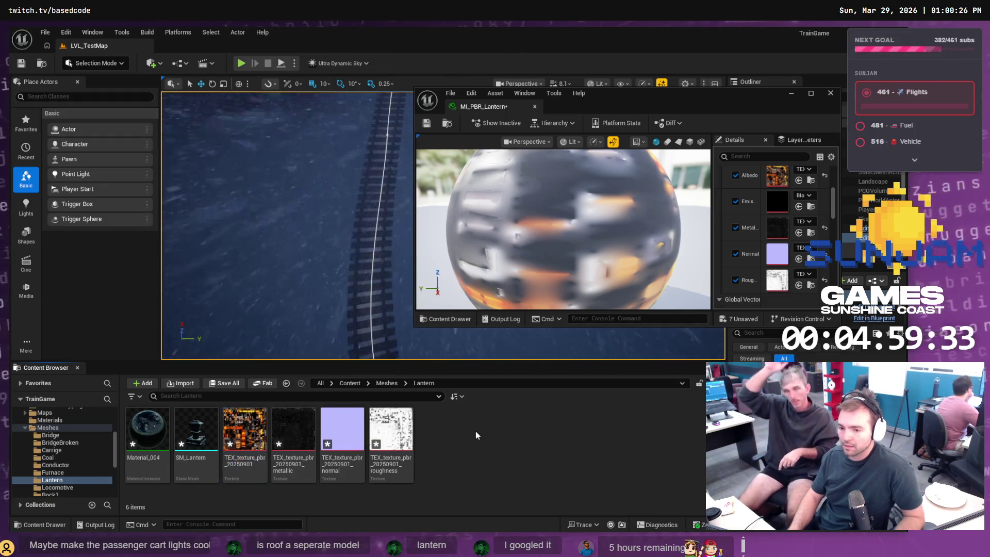
key("ctrl+s")
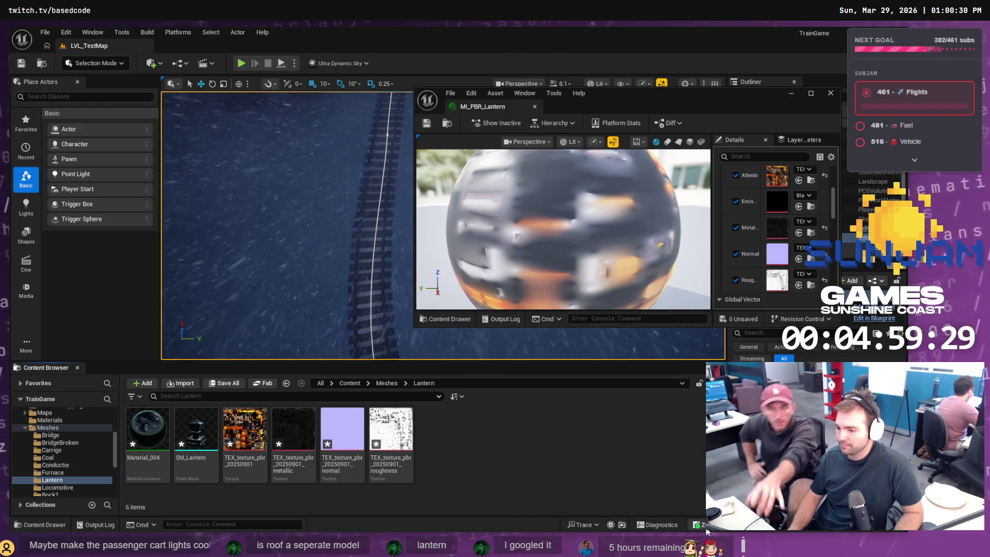
key("ctrl+shift+s")
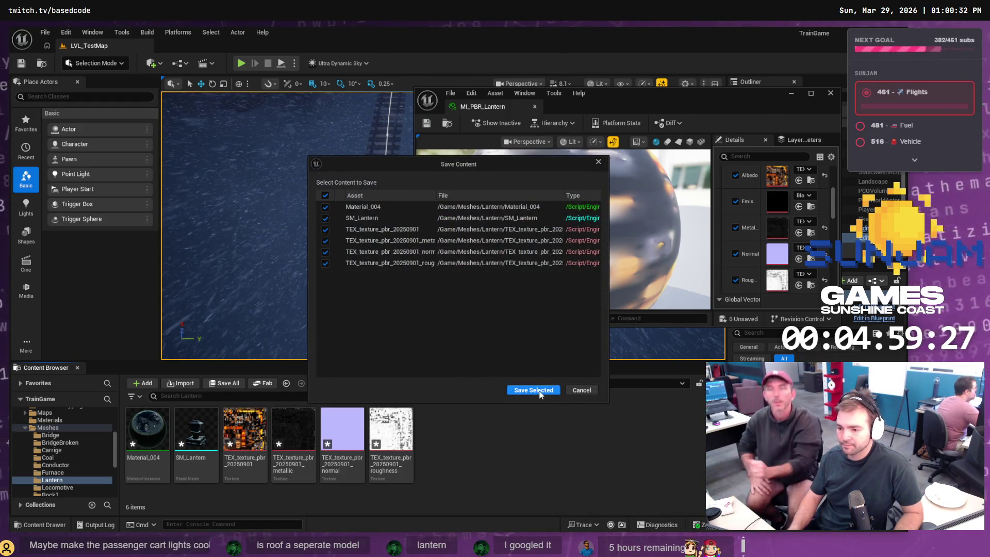
left_click(534, 390)
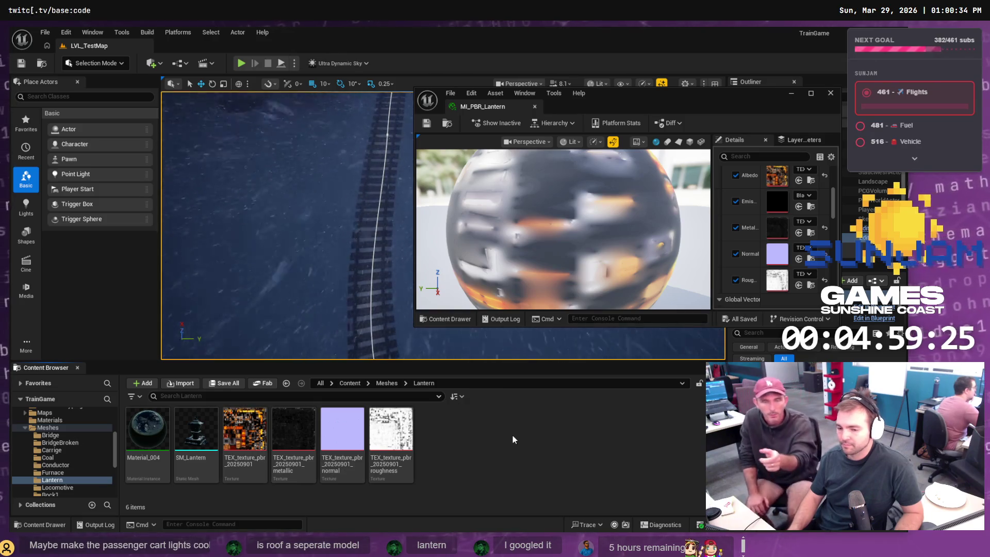
left_click(245, 432)
right_click(245, 432)
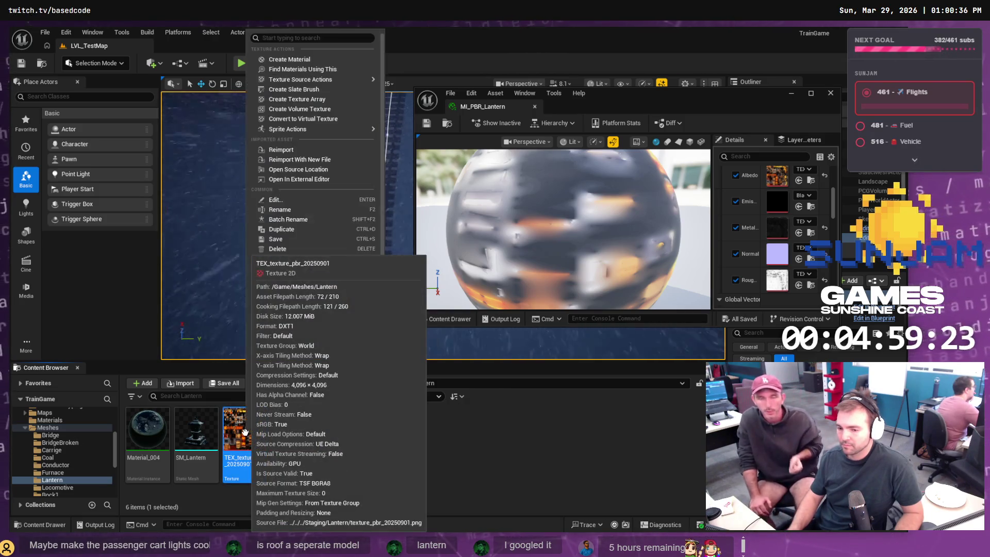
Duplicate the base-colour texture as TEX_texture_pbr_20250902_emissive and open the copy
left_click(281, 229)
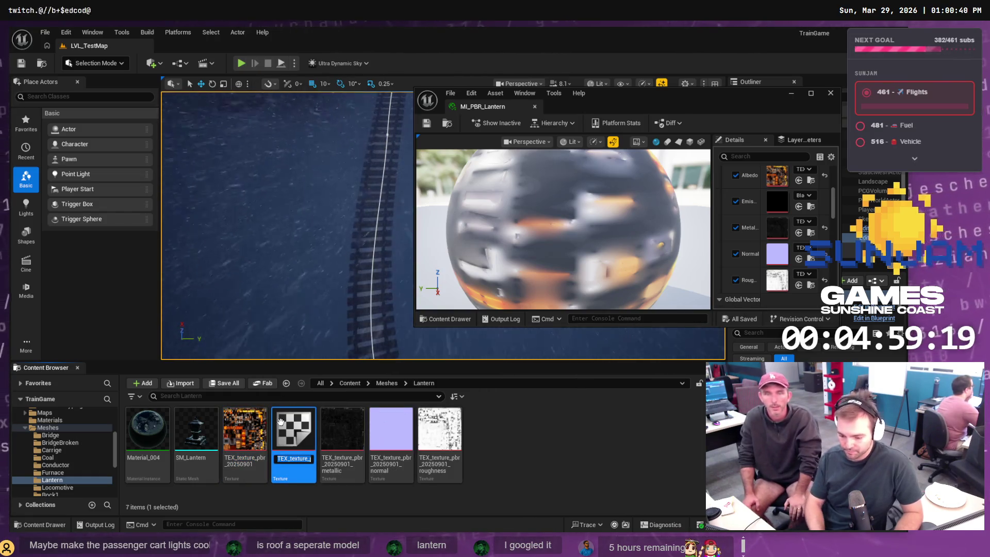
key("End")
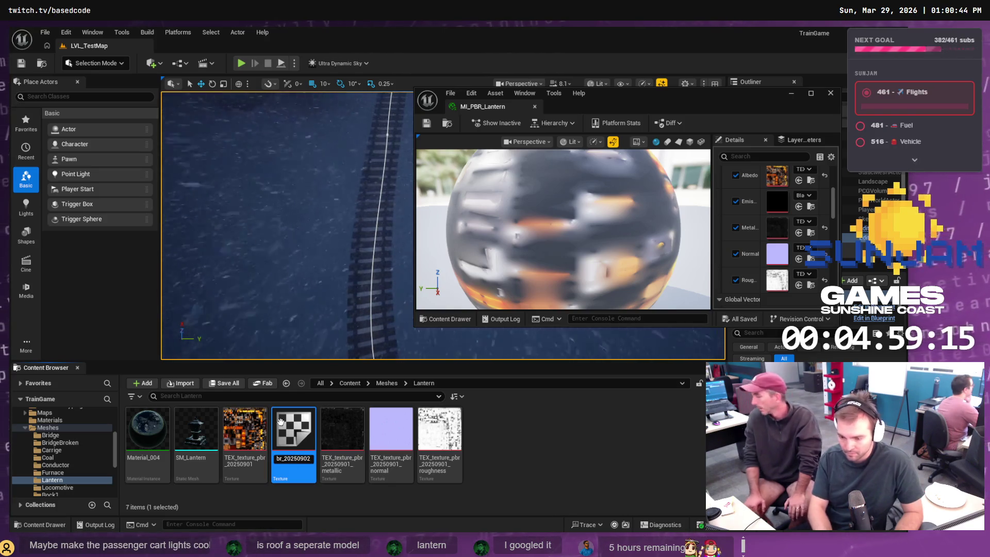
type("issive")
key("Return")
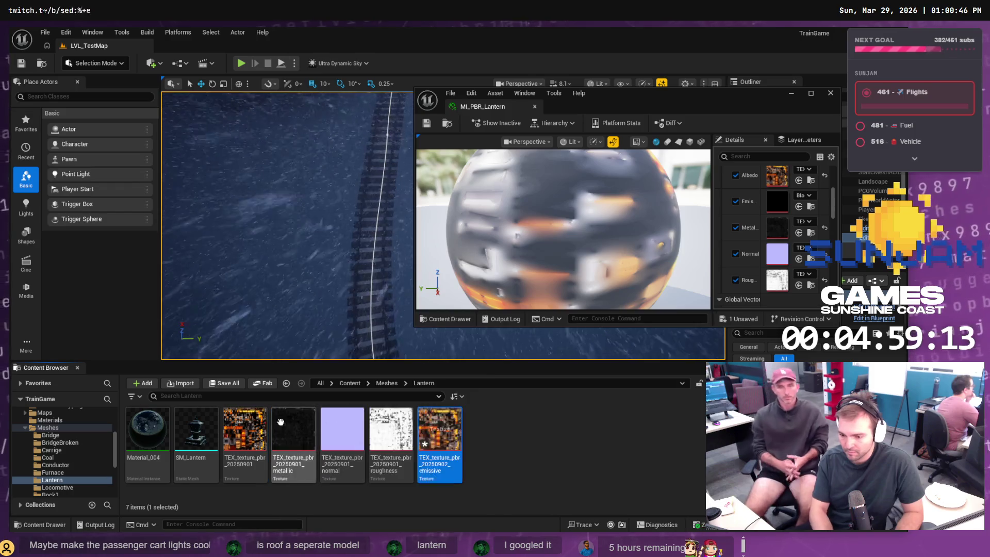
double_click(449, 439)
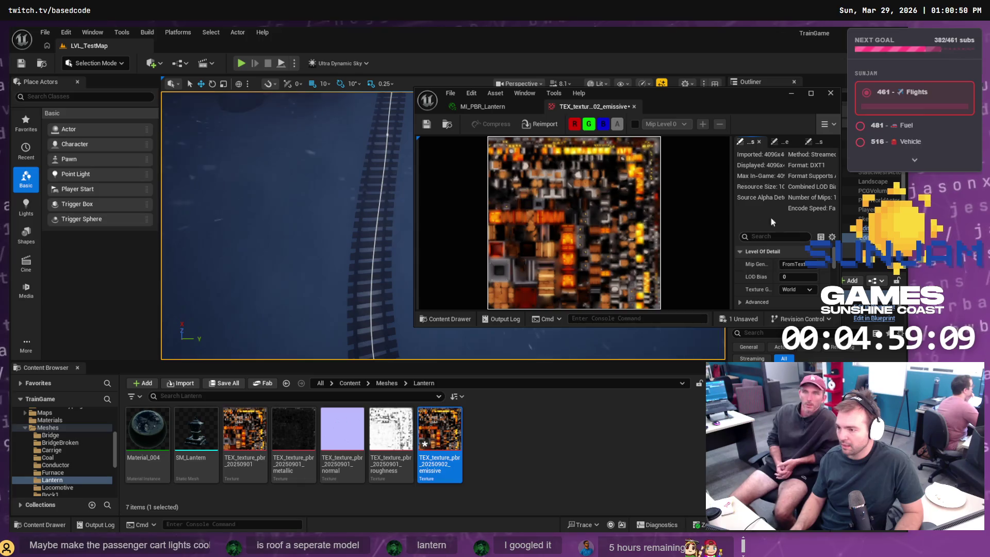
Check the emissive texture's alpha channel, save it, and return to the level editor
double_click(714, 339)
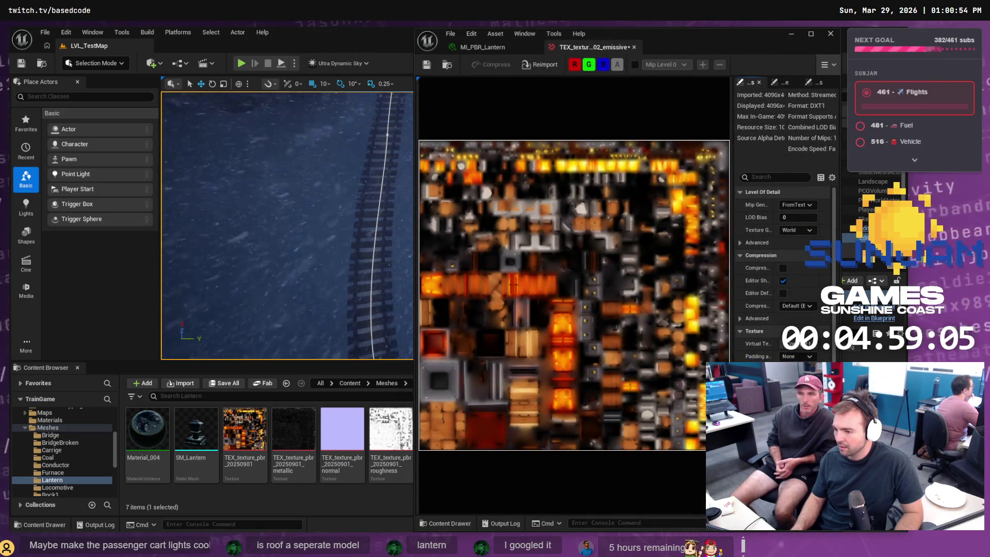
scroll(783, 268, "down", 3)
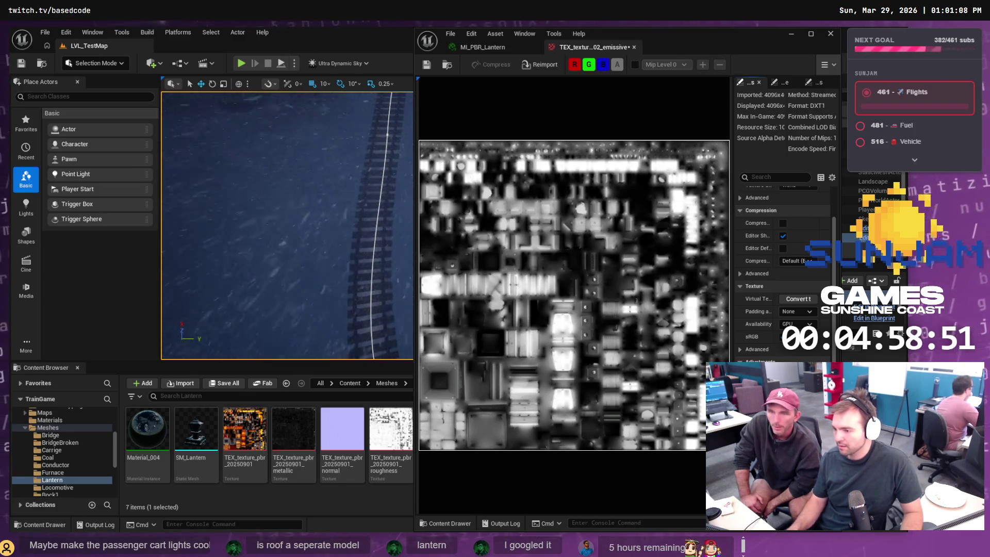
left_click(617, 65)
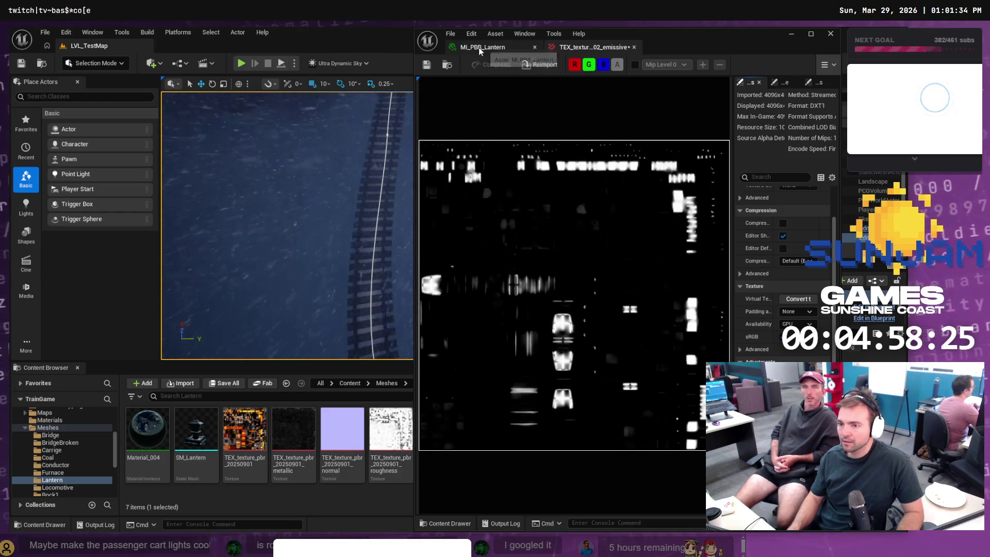
key("ctrl+s")
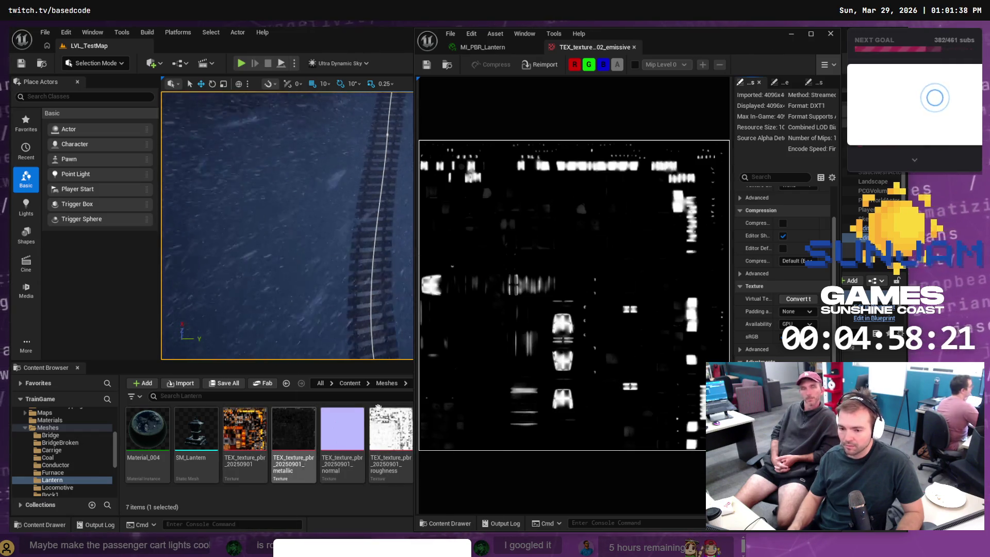
left_click(791, 33)
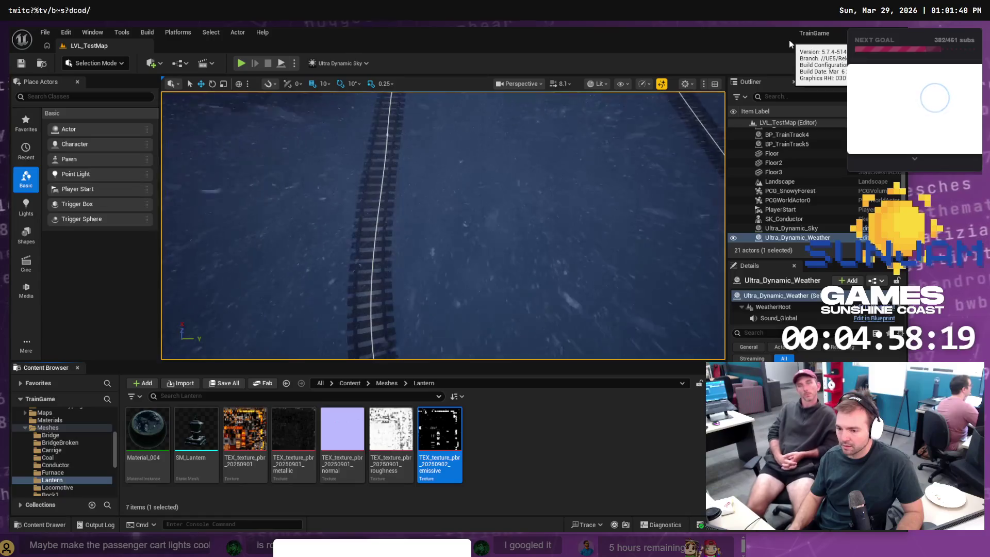
Open MI_PBR_Lantern from the Materials folder in the material instance editor
mouse_move(439, 443)
left_mouse_down()
mouse_move(644, 320)
mouse_move(768, 192)
left_mouse_up()
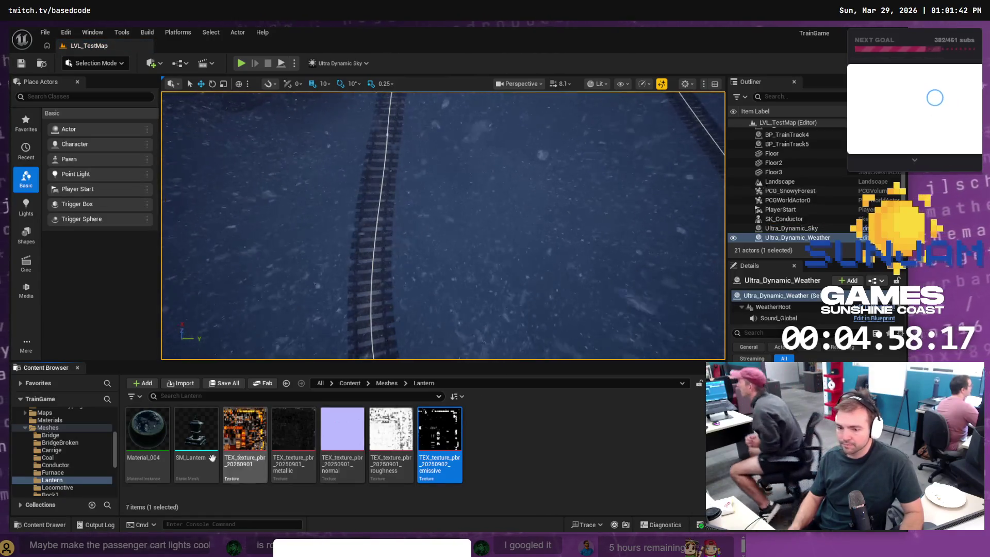
left_click(51, 421)
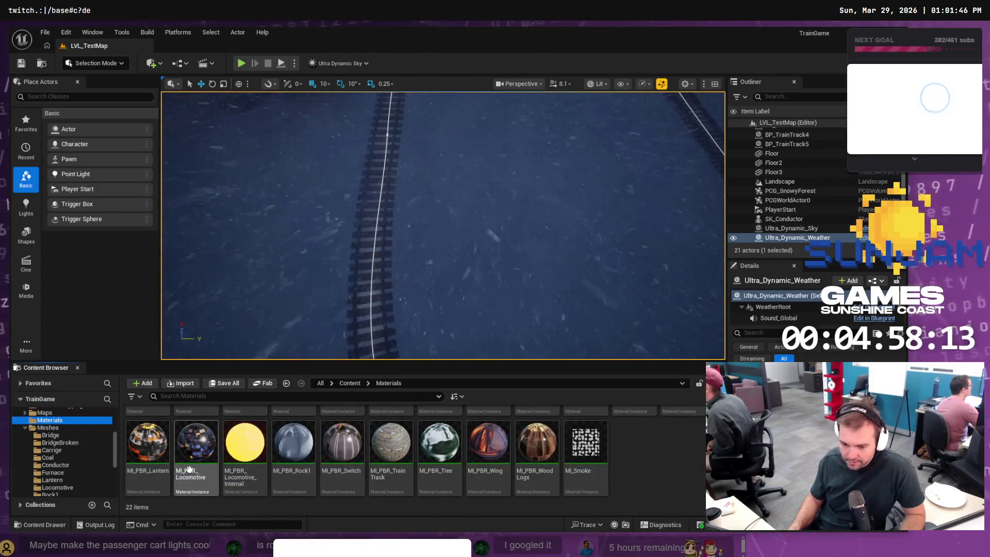
scroll(575, 465, "up", 2)
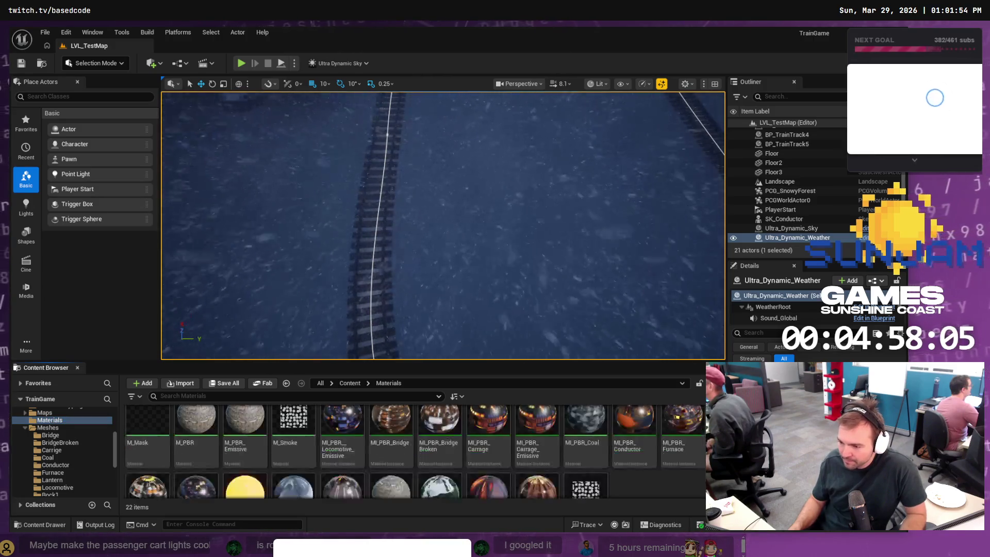
scroll(413, 449, "down", 2)
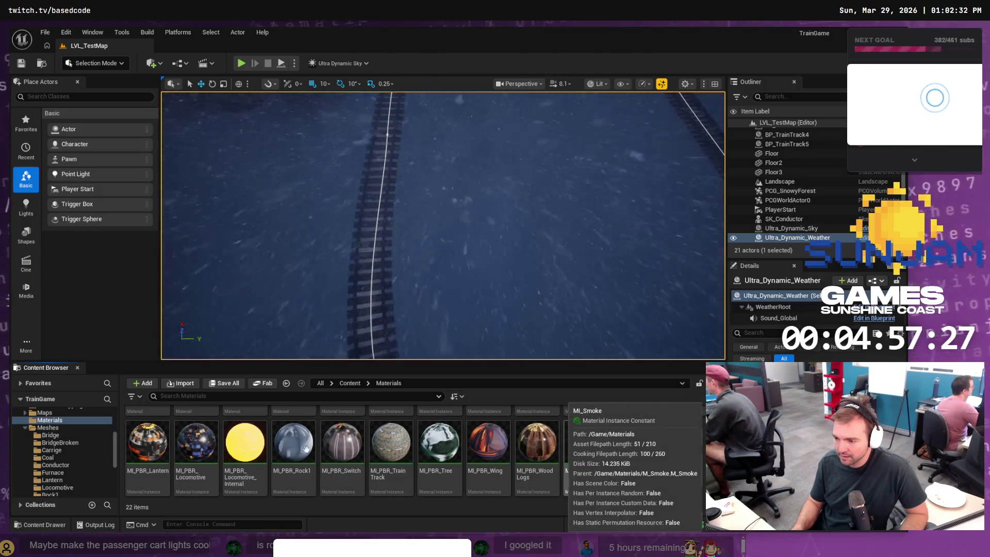
scroll(412, 449, "up", 2)
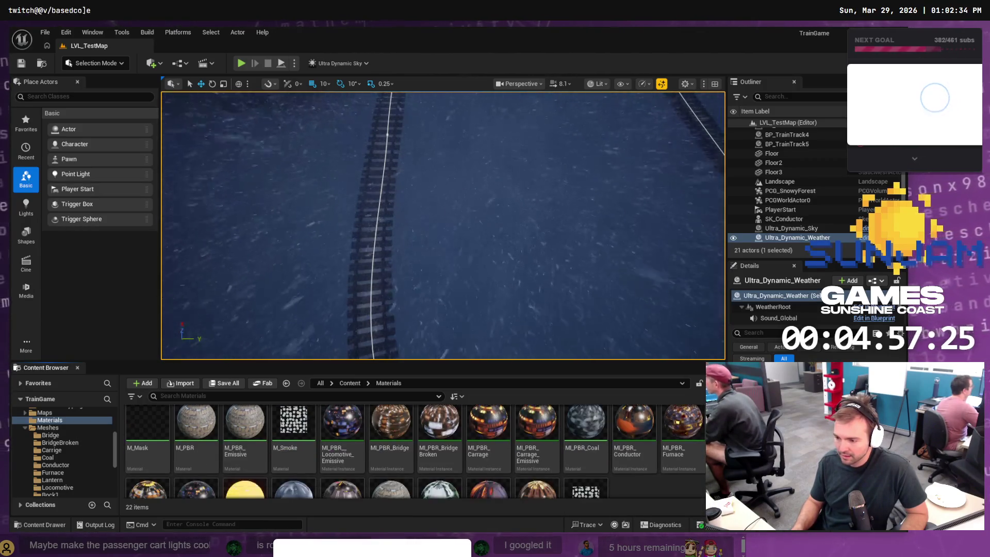
scroll(412, 449, "down", 2)
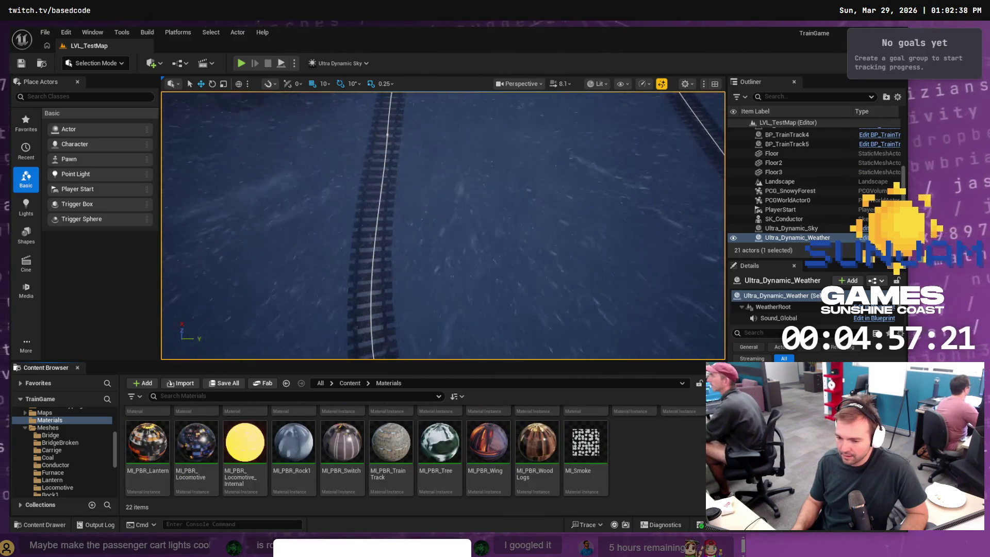
scroll(413, 449, "up", 2)
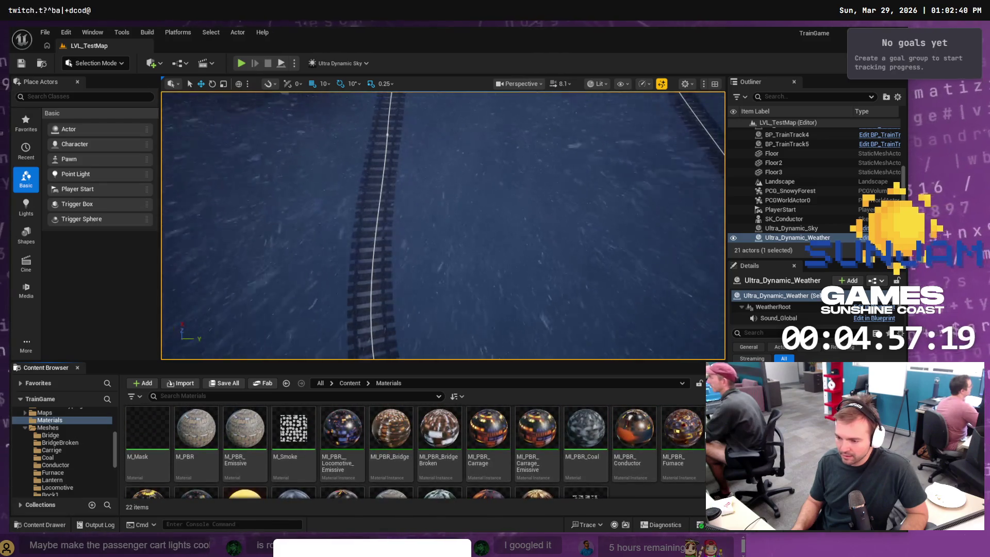
scroll(413, 451, "down", 2)
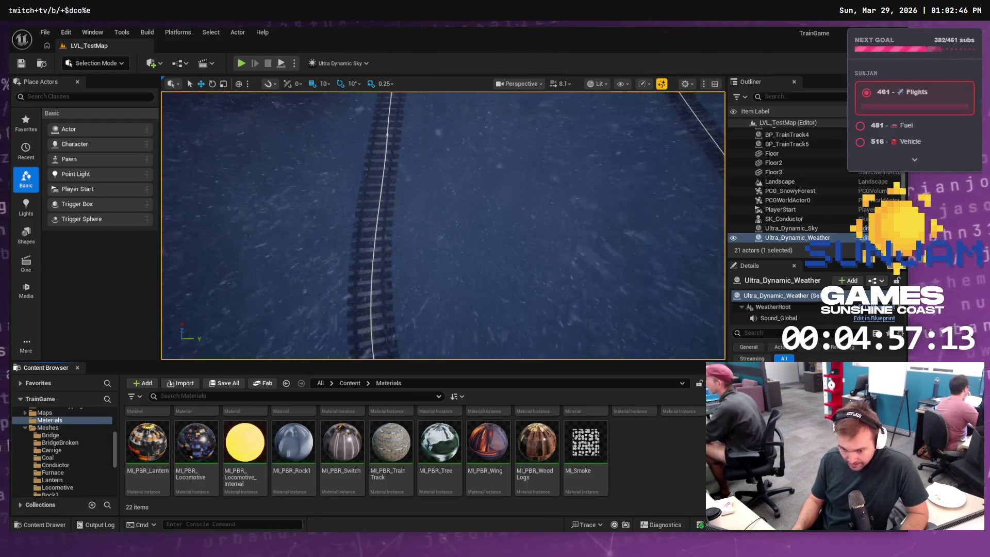
scroll(412, 451, "up", 1)
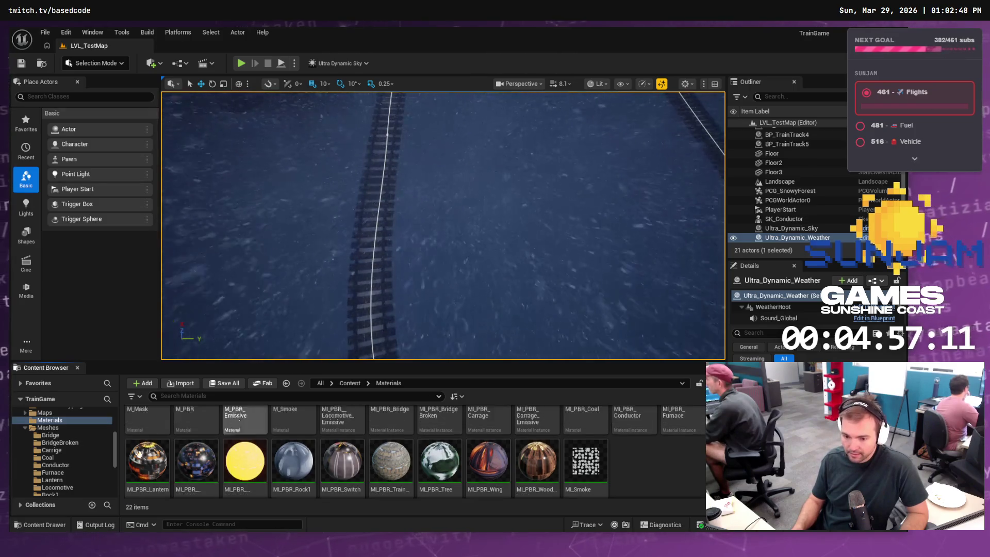
double_click(148, 450)
scroll(309, 411, "up", 1)
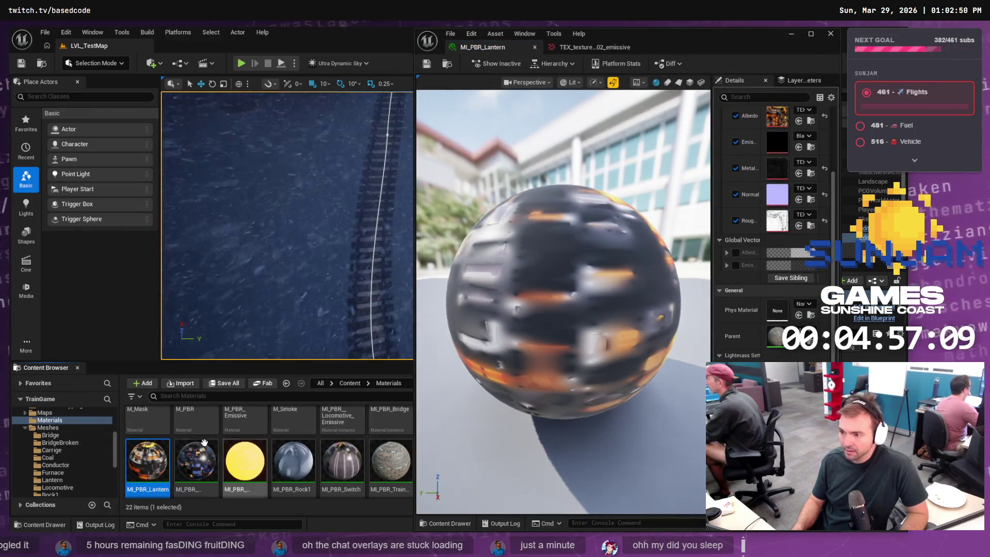
Plug the emissive texture into MI_PBR_Lantern's Emissive slot and set Emissive strength to 2.0
left_click(54, 479)
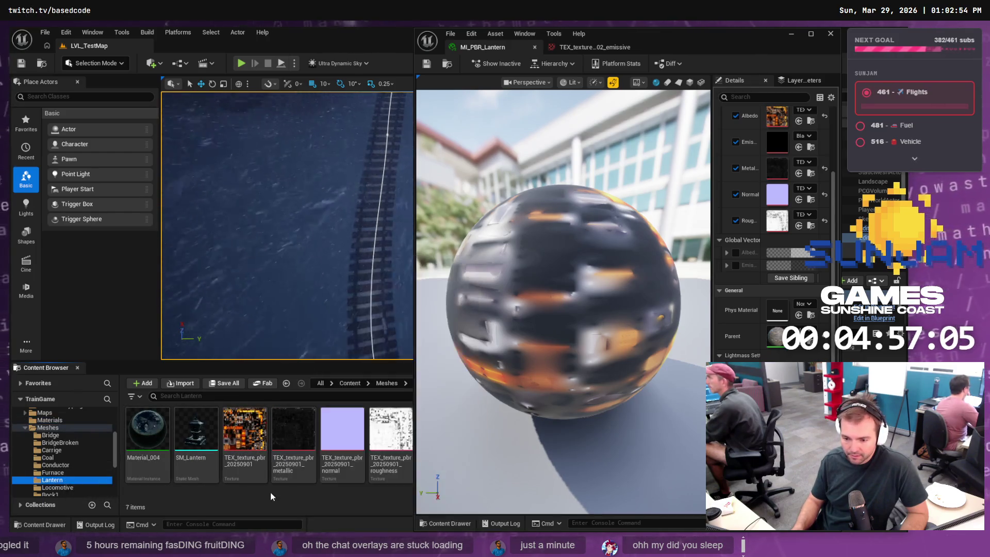
left_click_drag(618, 47, 672, 50)
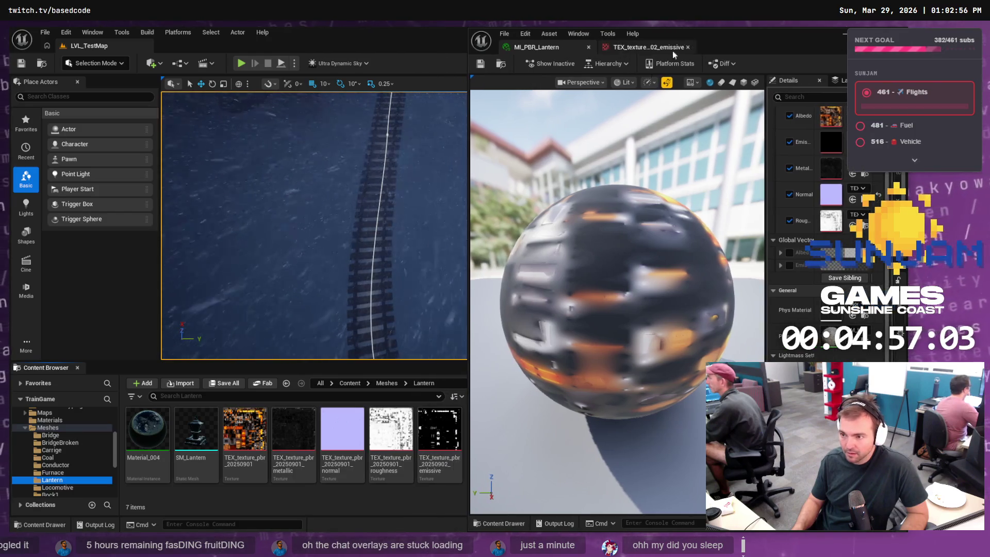
mouse_move(452, 432)
left_mouse_down()
mouse_move(598, 322)
mouse_move(757, 161)
mouse_move(831, 146)
left_mouse_up()
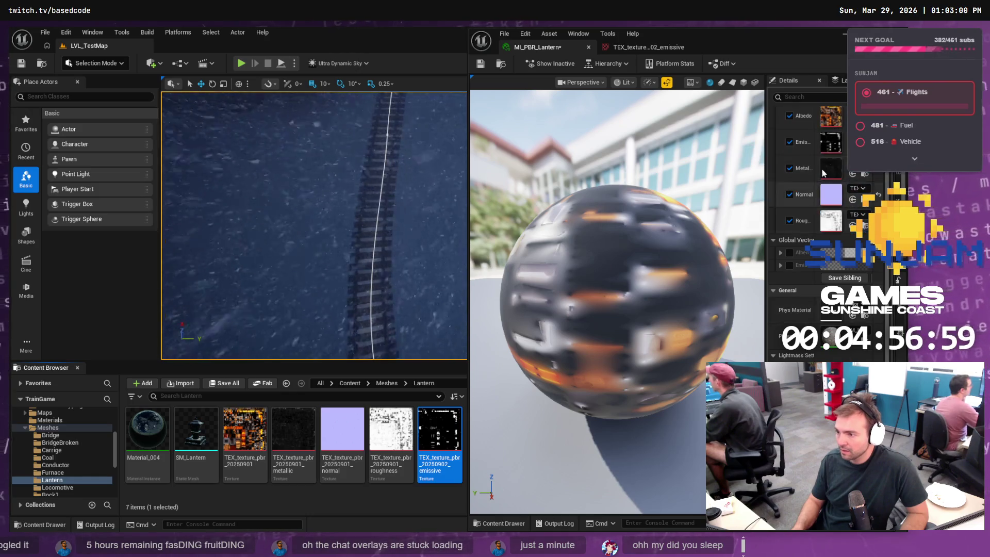
scroll(804, 154, "up", 4)
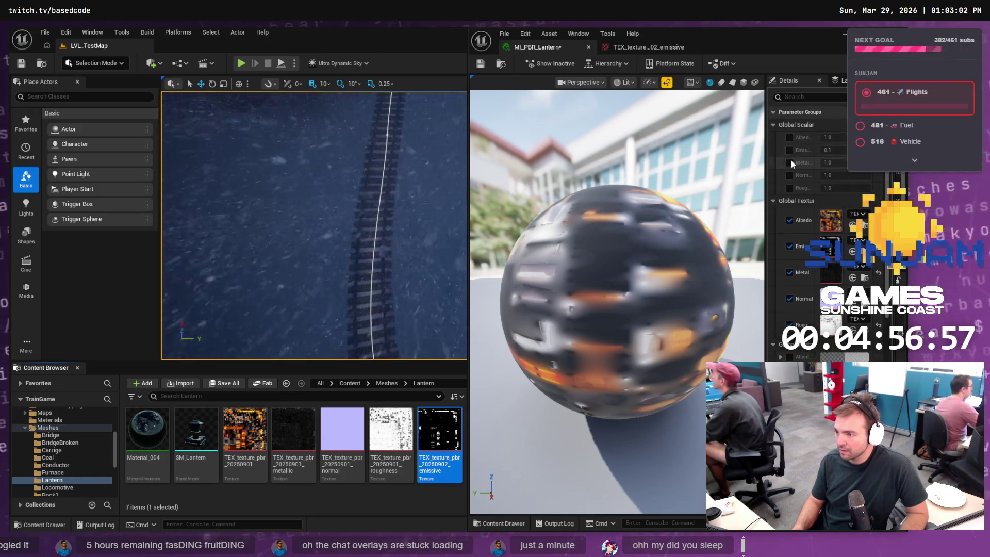
left_click(789, 150)
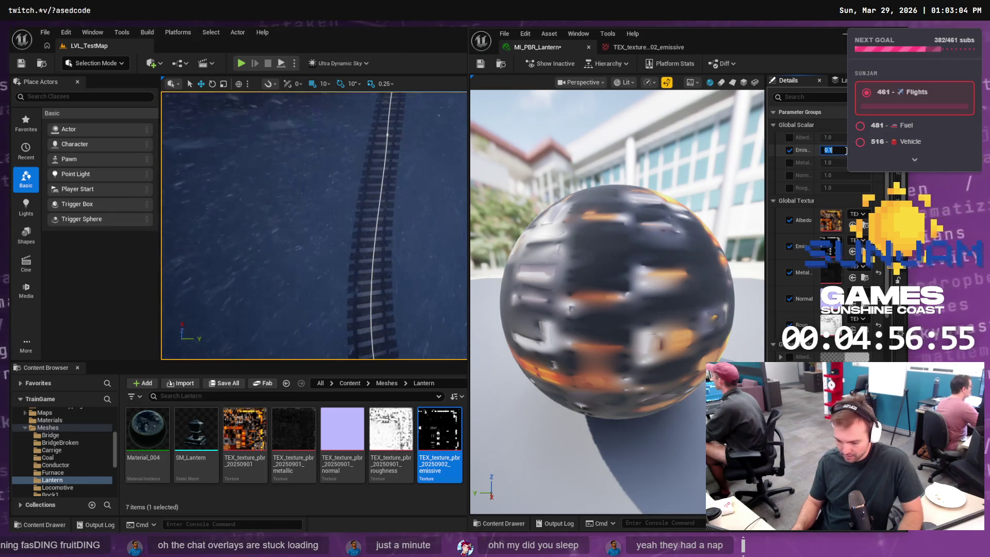
type("2.0")
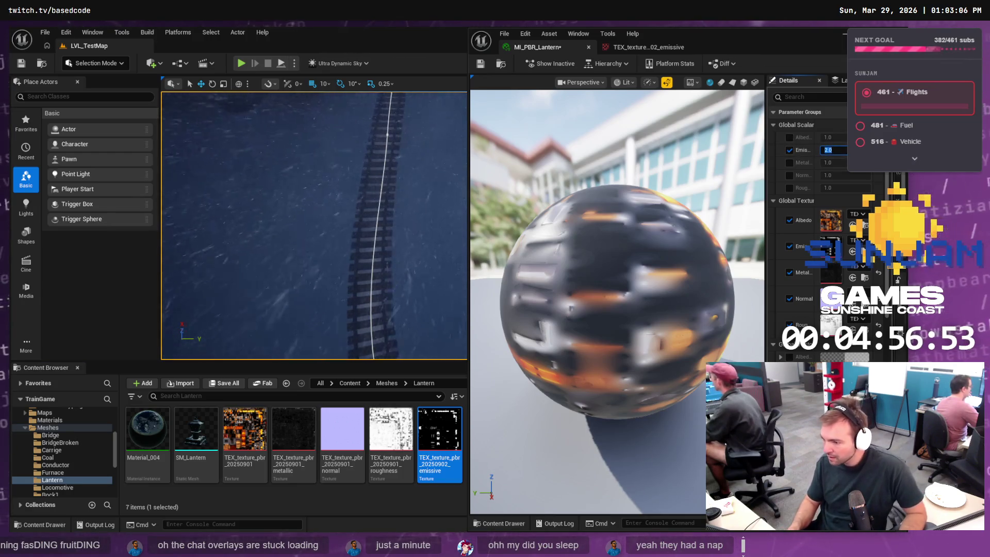
Enable a white emissive tint, then open SM_Lantern and its Material_004 actions
scroll(809, 357, "down", 5)
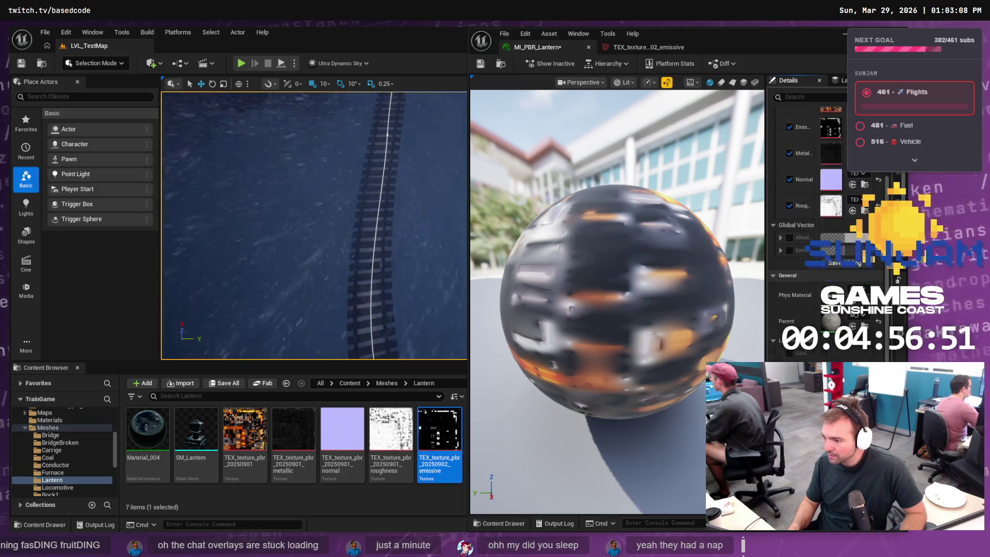
scroll(799, 232, "down", 3)
left_click(789, 175)
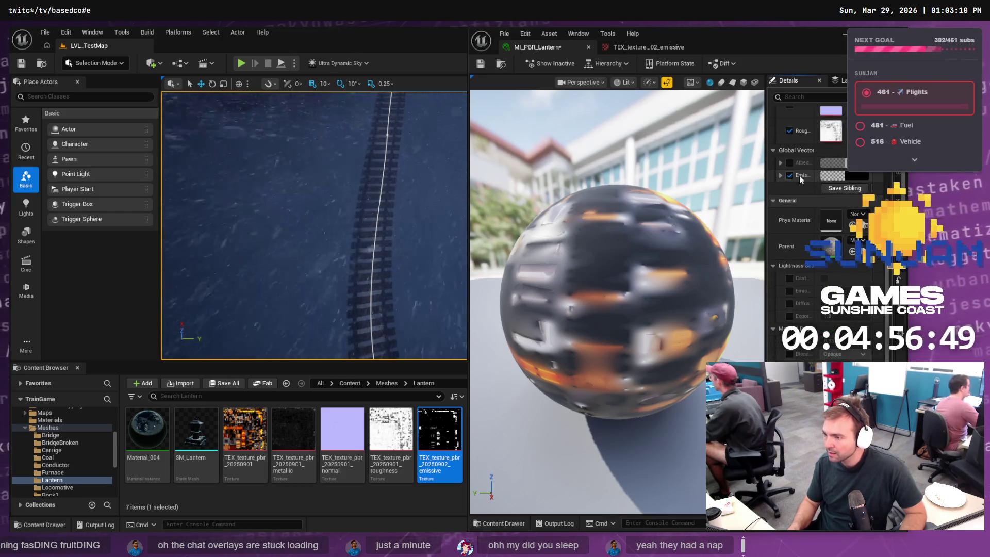
left_click(855, 175)
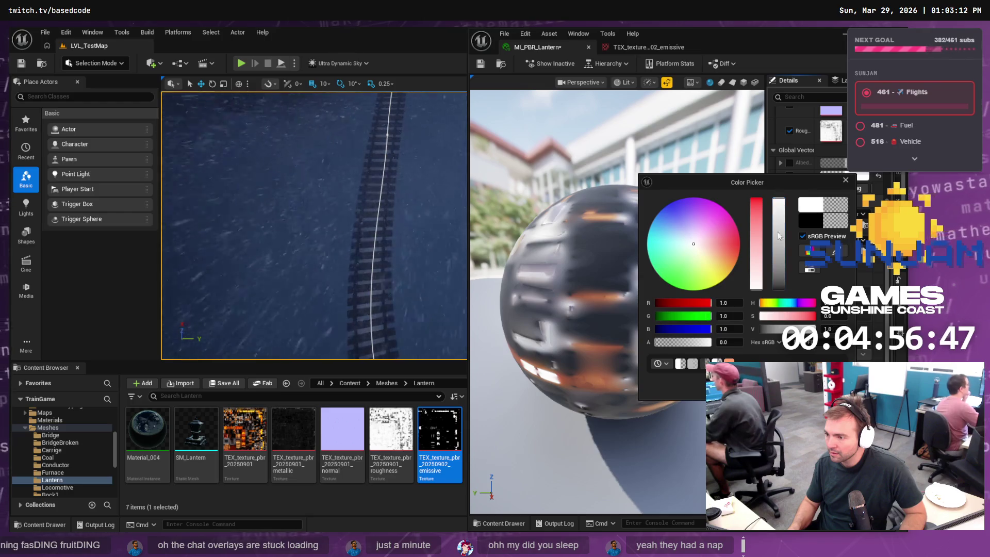
left_click(669, 246)
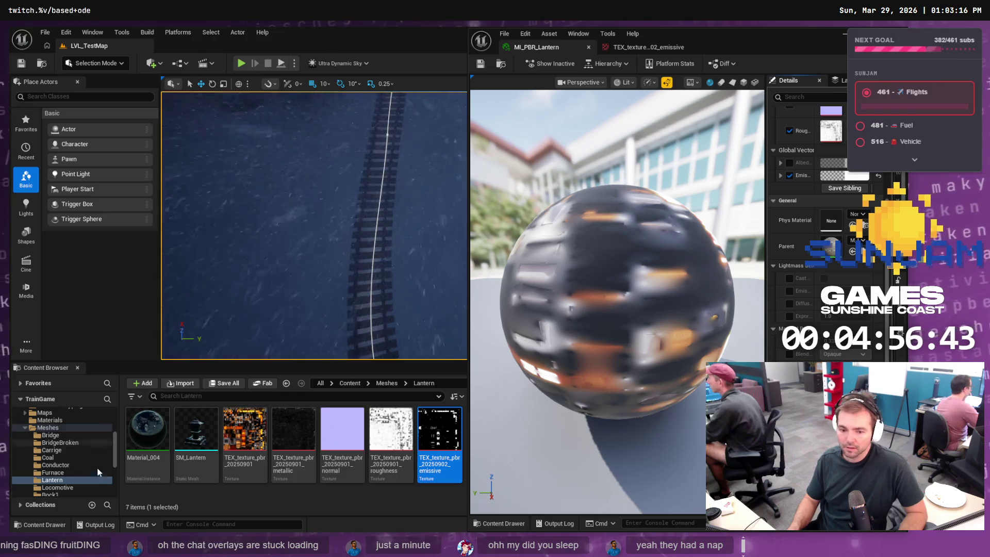
double_click(179, 444)
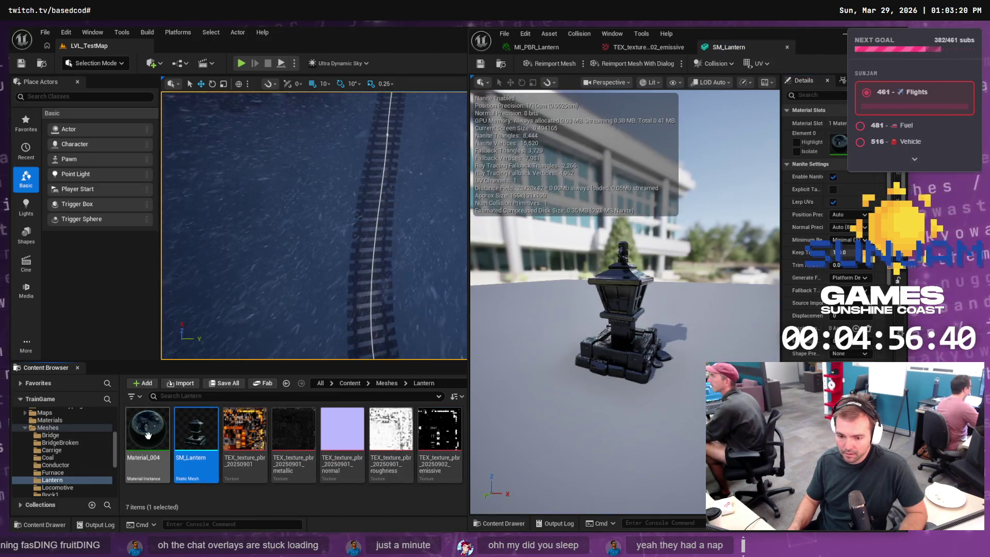
right_click(150, 438)
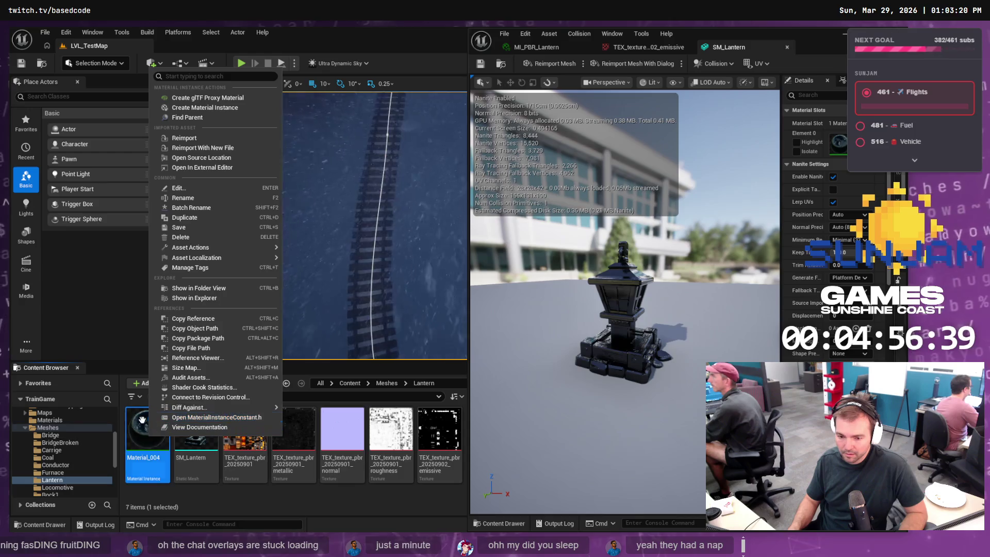
Apply MI_PBR_Lantern to SM_Lantern's first material slot
left_click(65, 420)
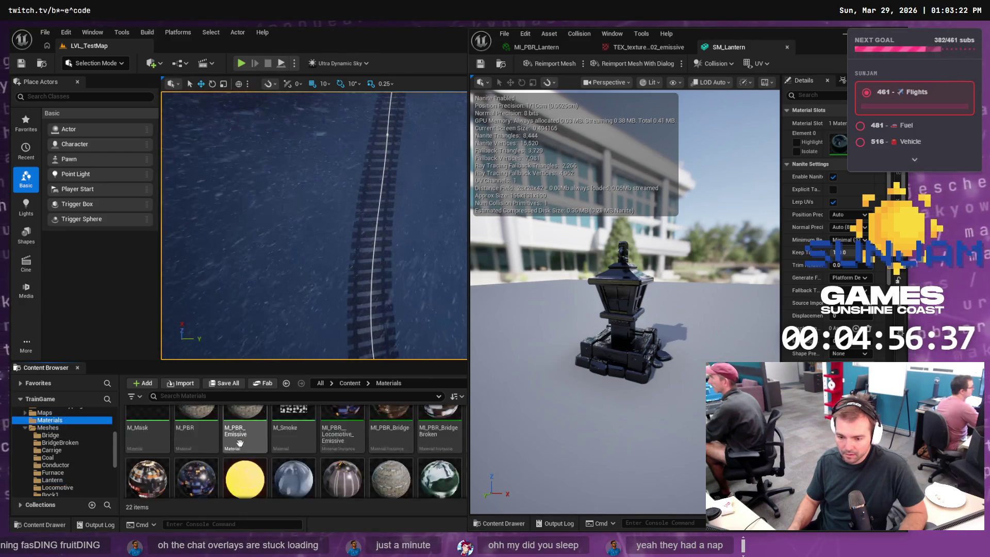
left_click_drag(147, 448, 839, 140)
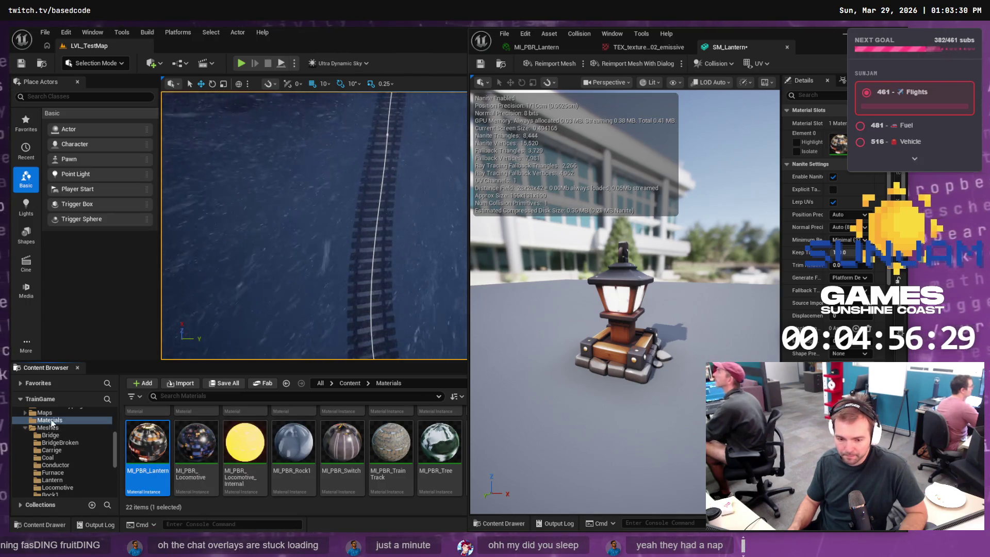
scroll(58, 427, "up", 3)
scroll(59, 439, "down", 1)
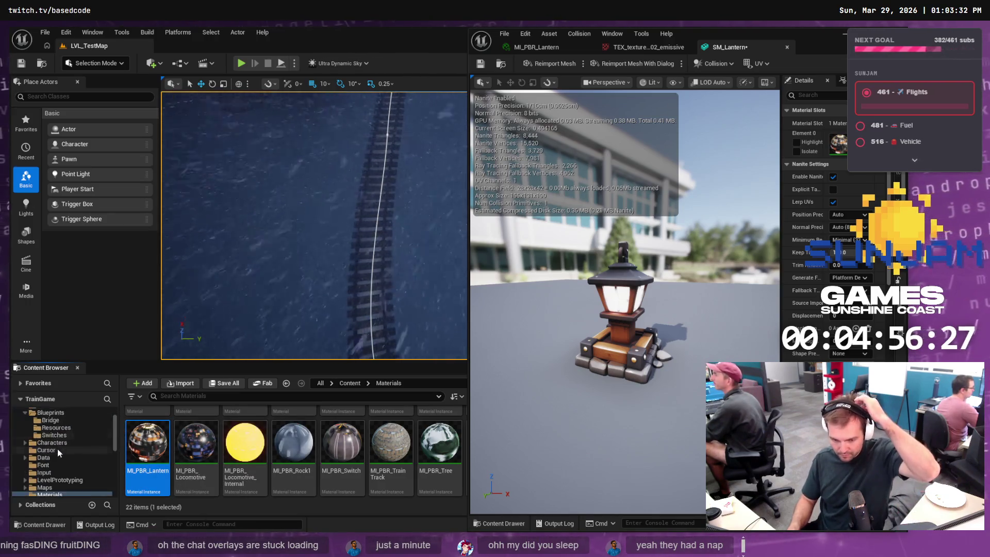
scroll(64, 488, "down", 5)
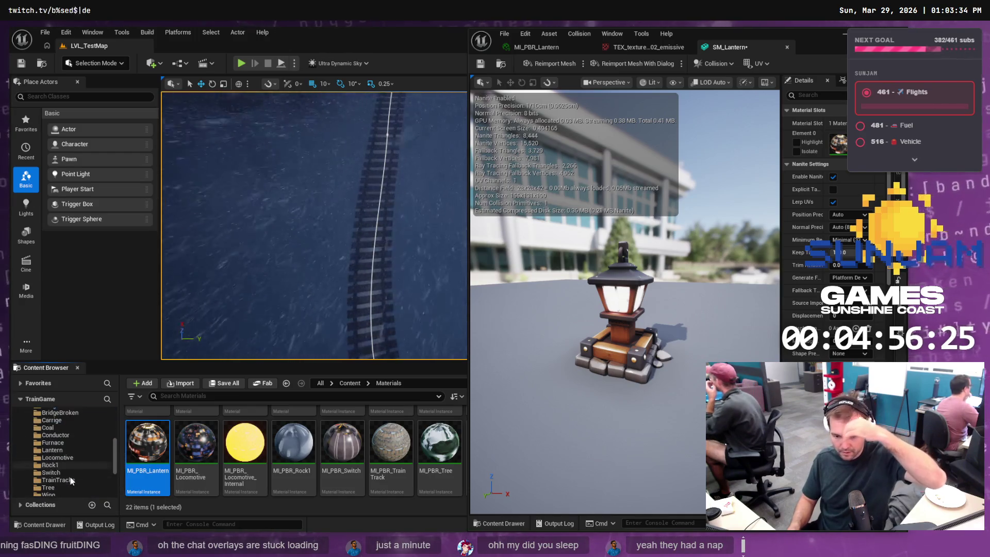
Place the lantern mesh in the level beside the train track, then open the emissive texture
left_click(70, 448)
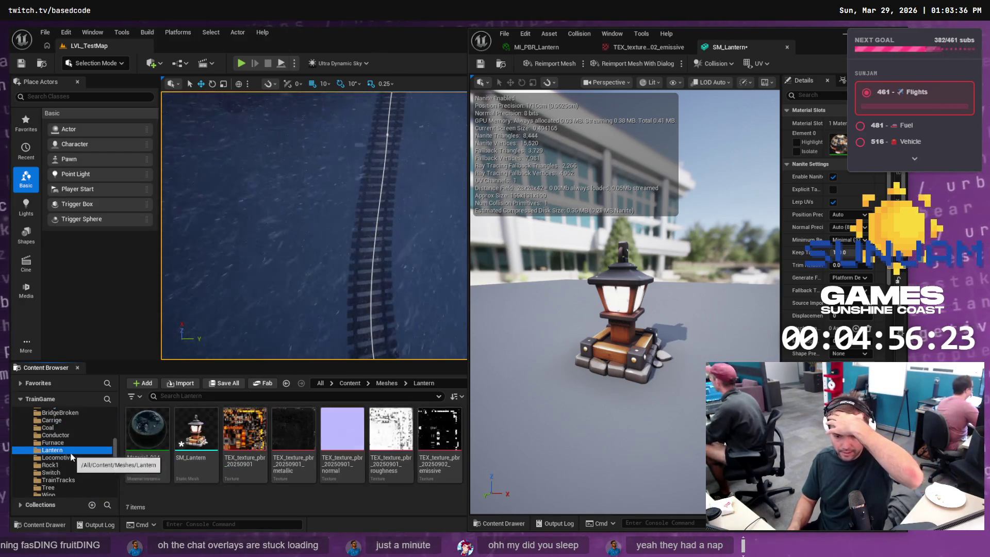
mouse_move(187, 454)
left_mouse_down()
mouse_move(294, 280)
mouse_move(316, 272)
mouse_move(319, 297)
left_mouse_up()
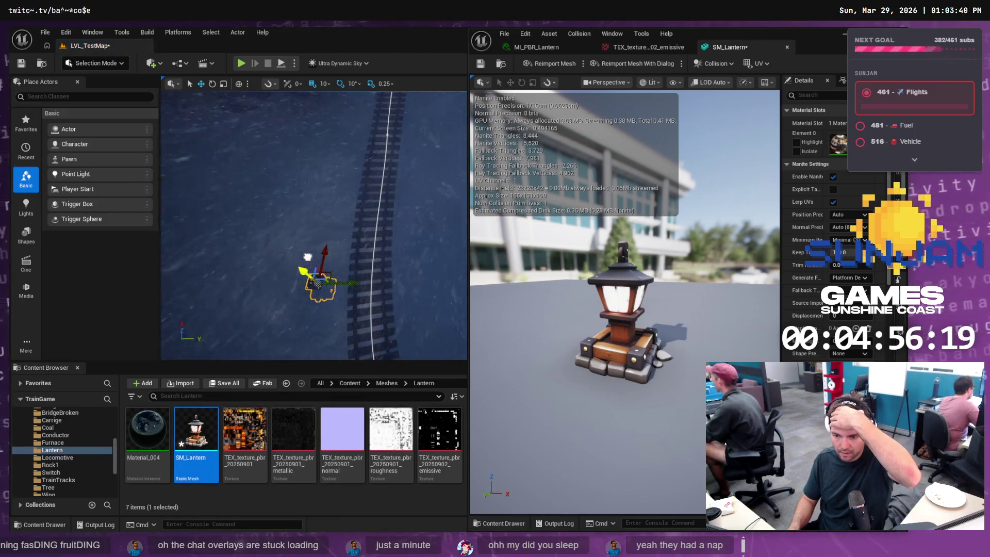
left_click_drag(296, 253, 307, 258)
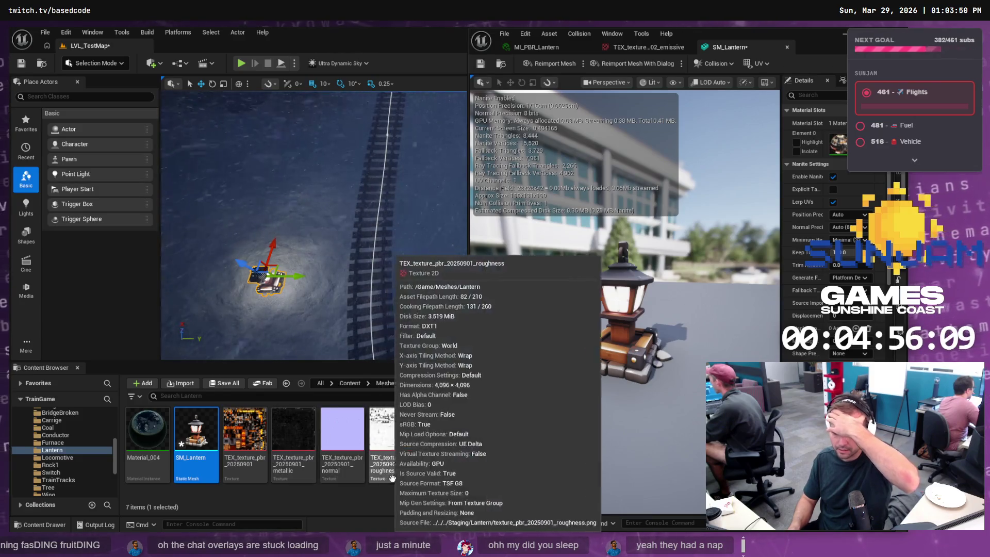
double_click(441, 434)
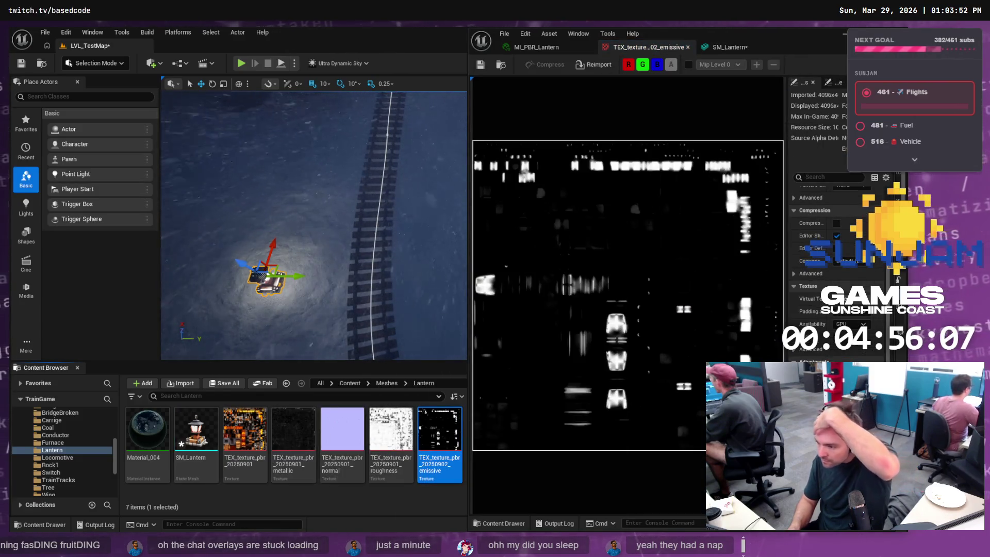
Close the TEX_texture_pbr_20250902_emissive tab to return to the SM_Lantern editor
scroll(835, 268, "down", 5)
scroll(830, 247, "up", 5)
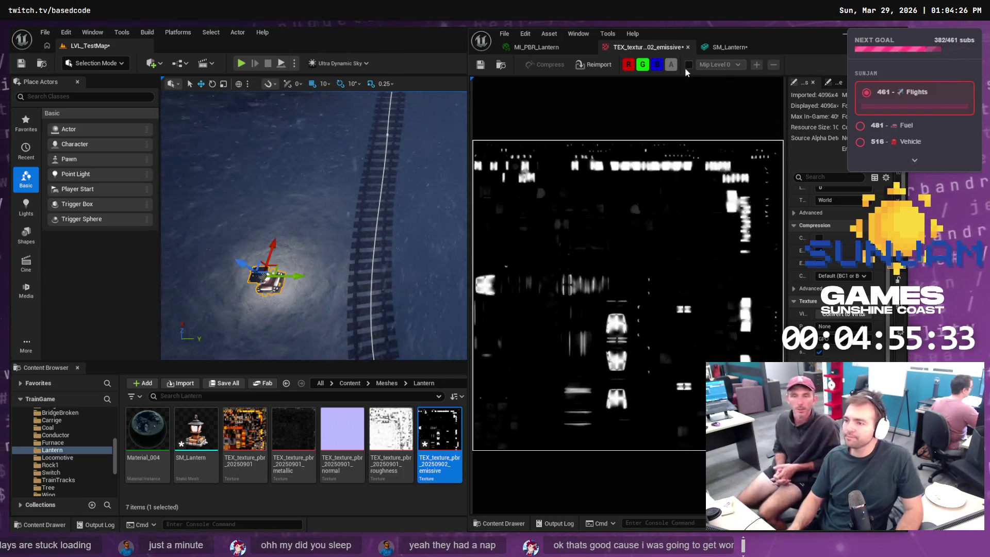
left_click(688, 48)
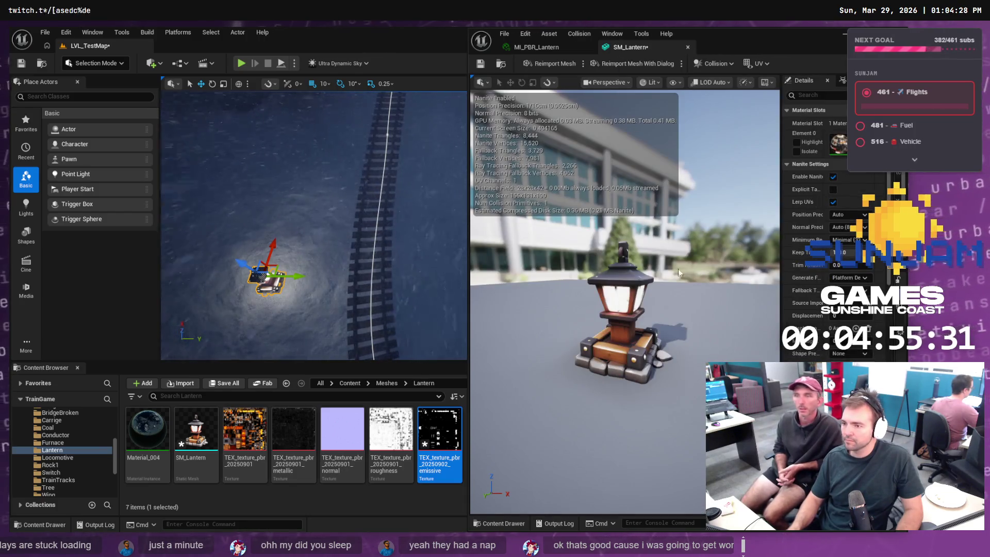
Open the lantern material instance, begin tinting the emissive yellow, and set emissive strength 4
double_click(837, 145)
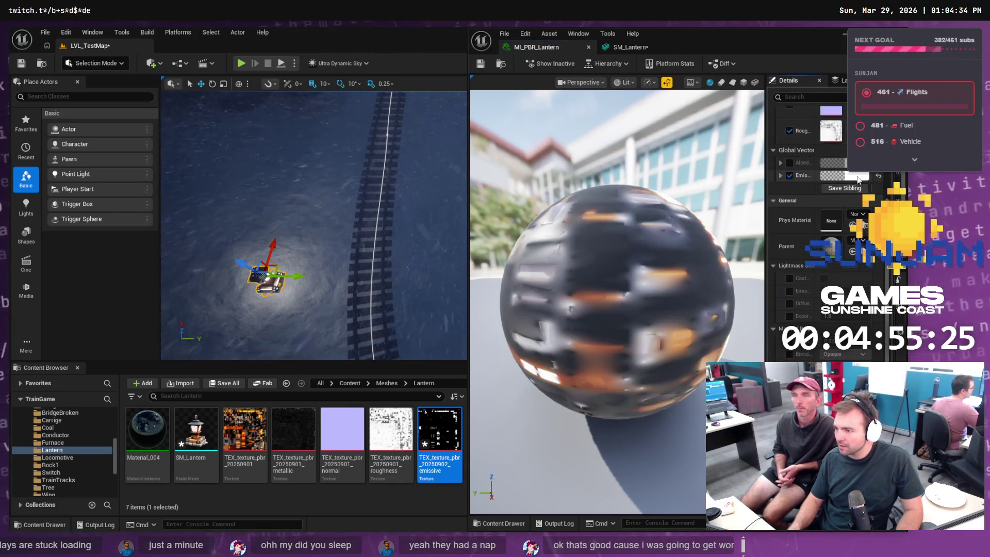
left_click(855, 175)
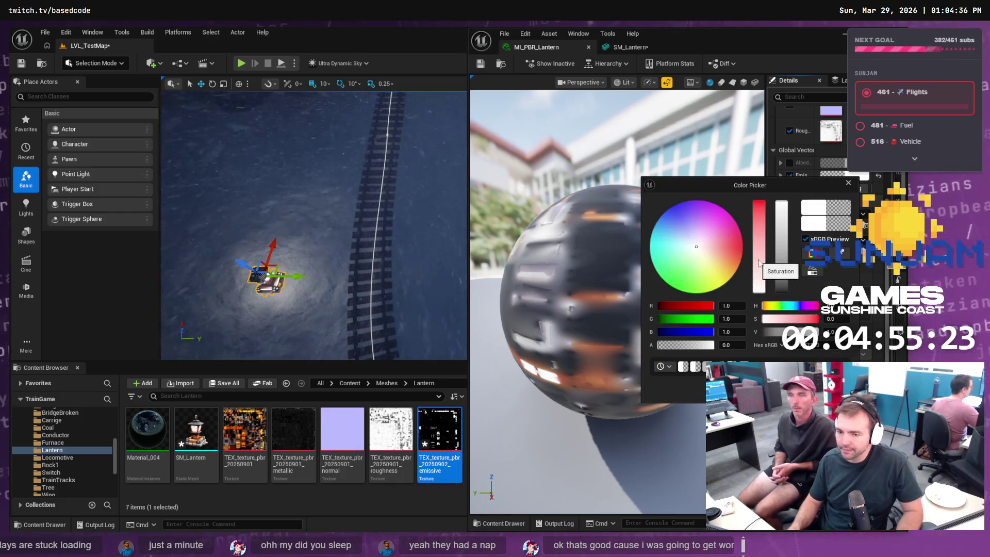
mouse_move(766, 318)
left_mouse_down()
mouse_move(788, 316)
mouse_move(773, 310)
left_mouse_up()
left_click(768, 306)
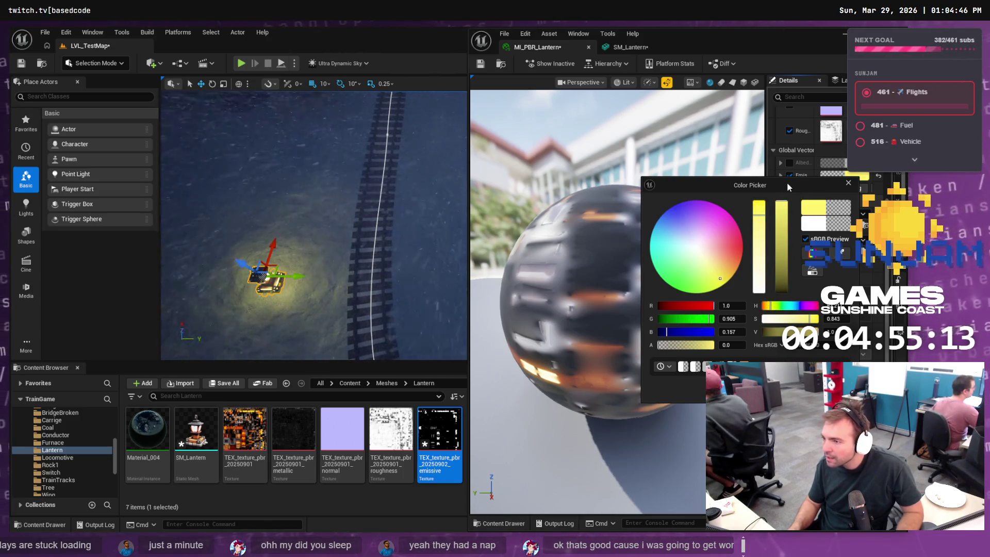
left_click_drag(787, 181, 713, 188)
scroll(819, 233, "up", 2)
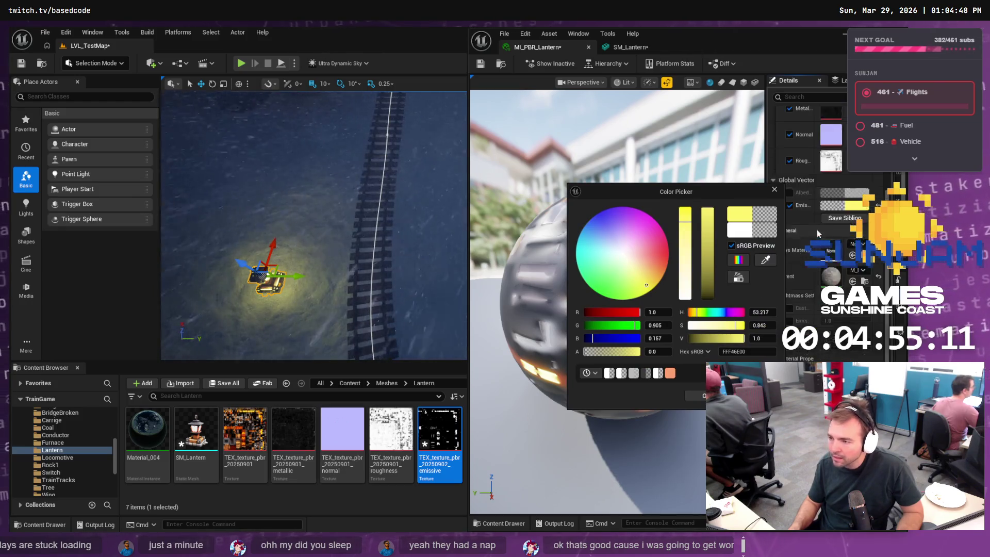
scroll(818, 233, "up", 4)
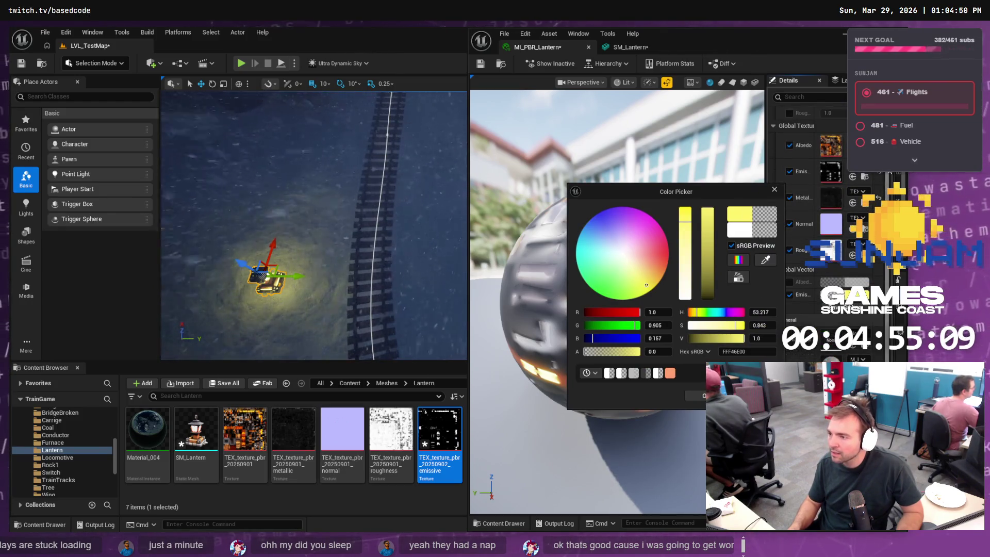
scroll(804, 232, "up", 3)
left_click_drag(826, 150, 845, 150)
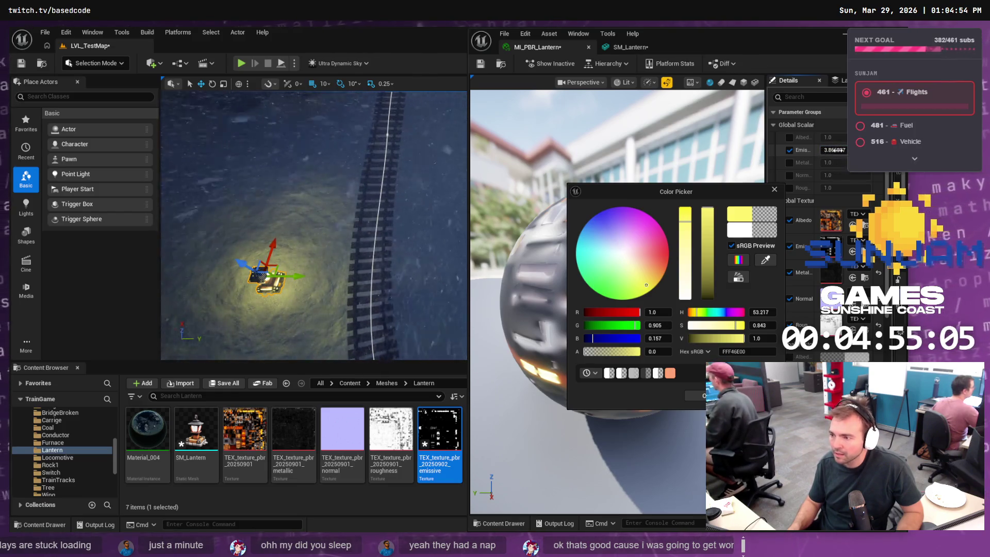
type("4")
key("Return")
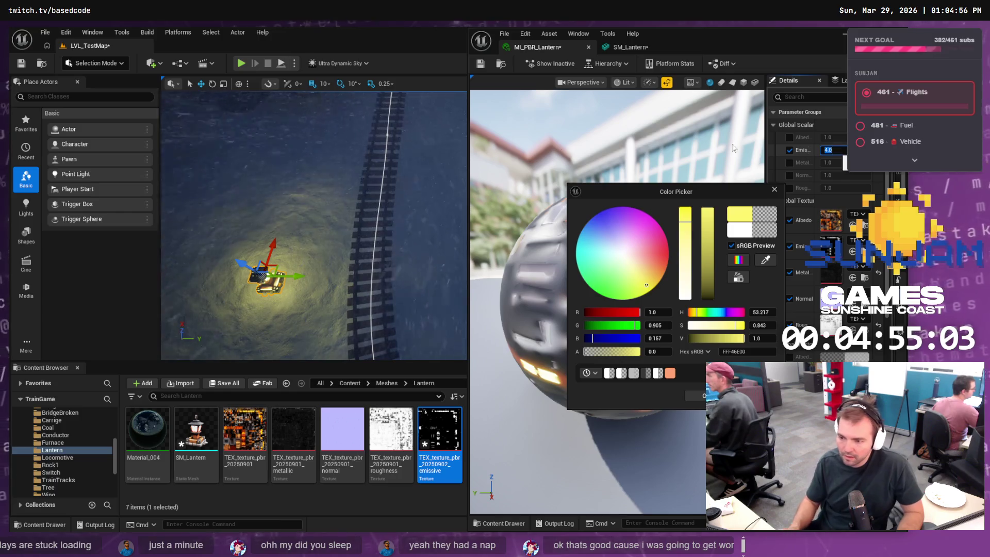
Apply the warm yellow-orange emissive tint FFD671FF and raise emissive strength to 10
left_click(692, 316)
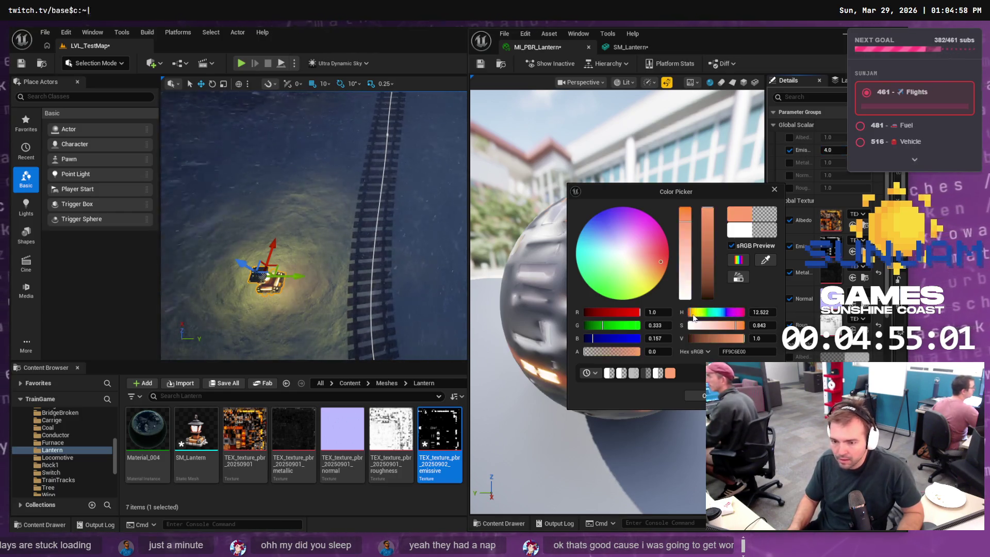
left_click_drag(692, 315, 694, 312)
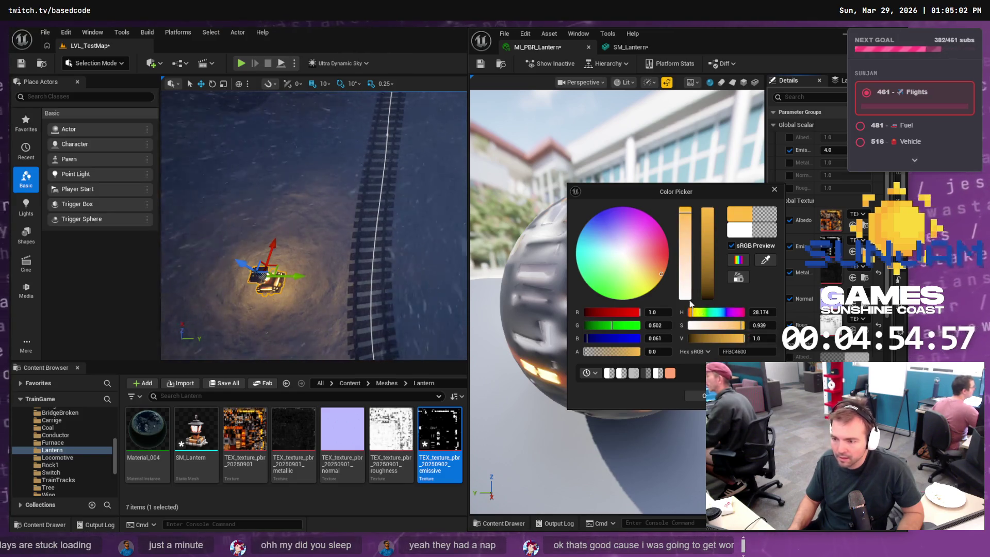
left_click_drag(624, 354, 630, 351)
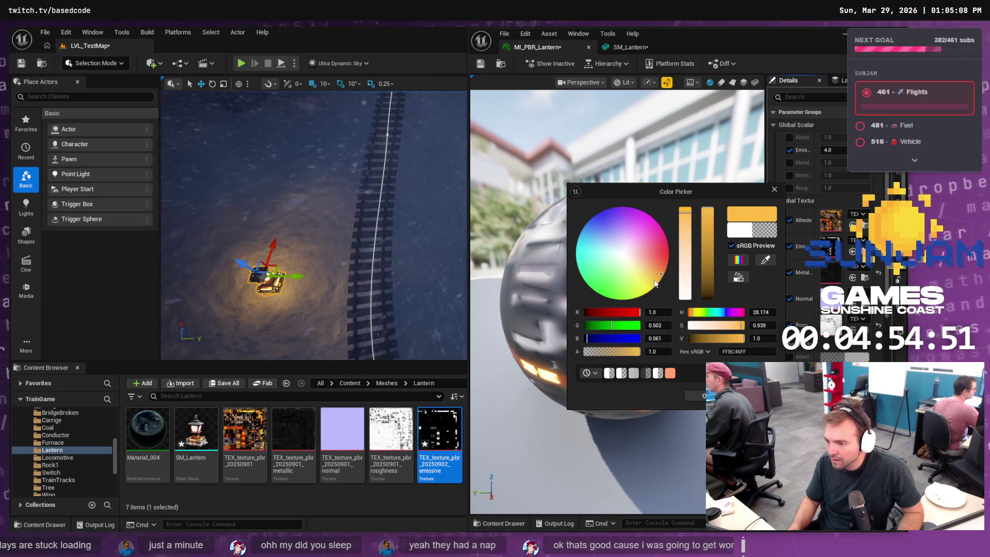
left_click_drag(655, 282, 654, 277)
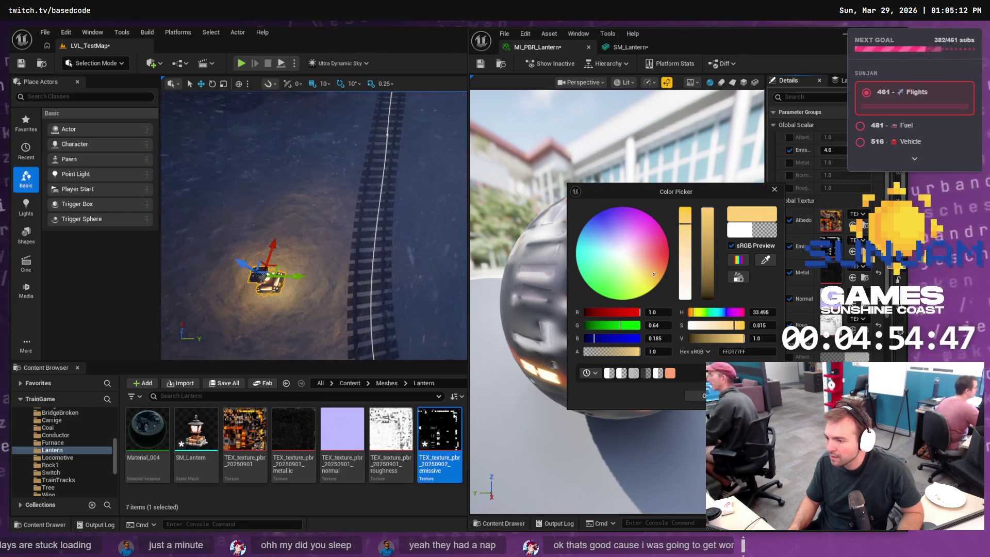
left_click(694, 395)
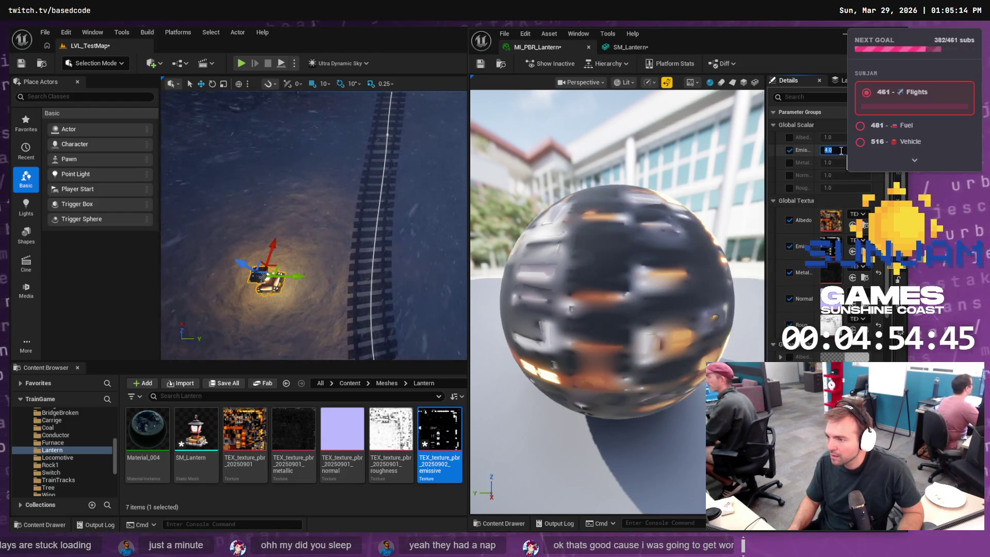
scroll(850, 347, "down", 5)
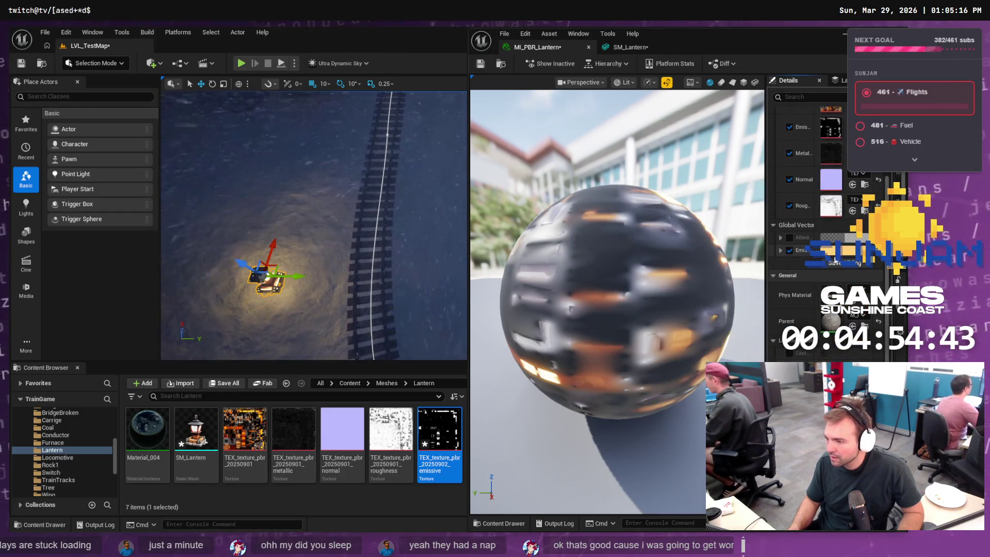
scroll(853, 259, "up", 5)
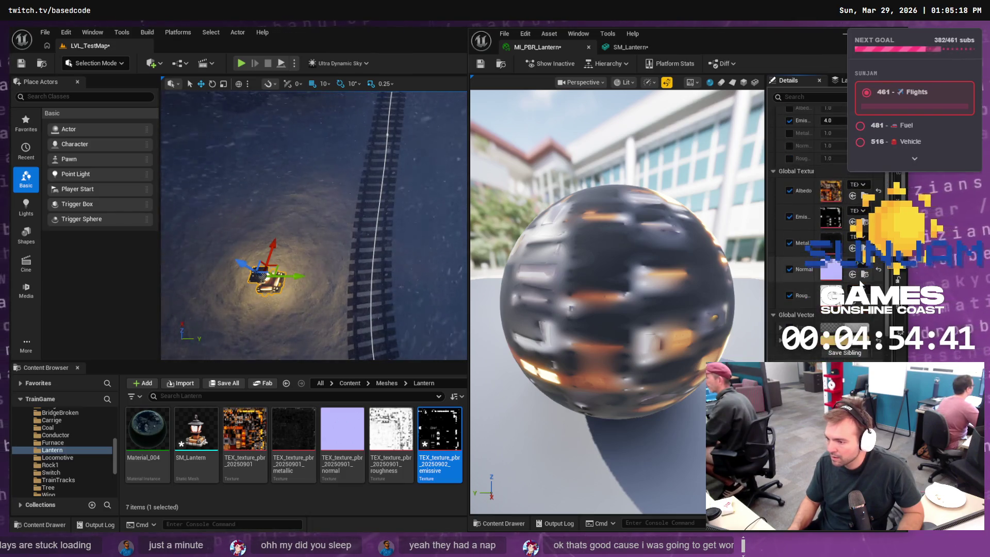
left_click(842, 150)
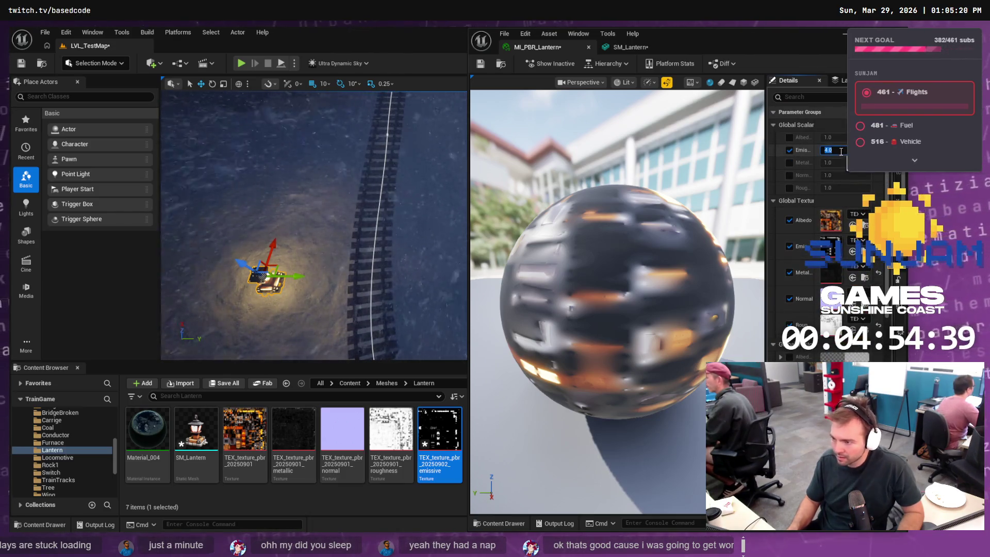
type("30")
key("Return")
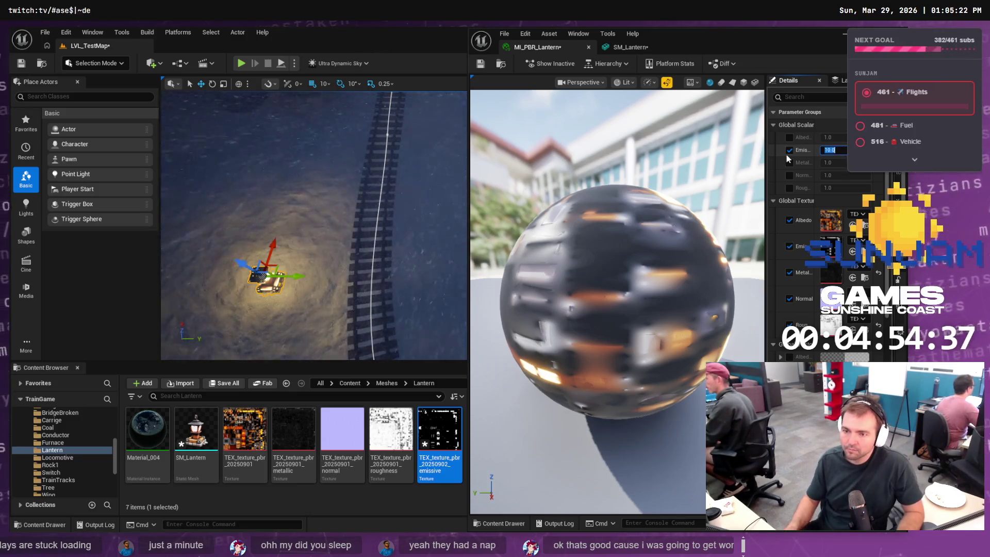
left_click(630, 47)
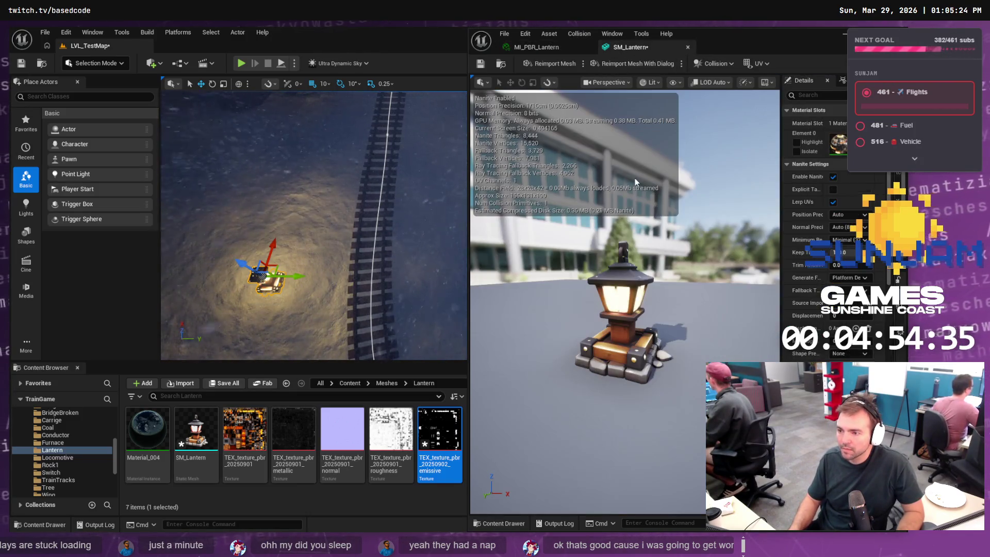
Save only the modified emissive texture, leaving LVL_TestMap unsaved
left_click_drag(315, 227, 348, 193)
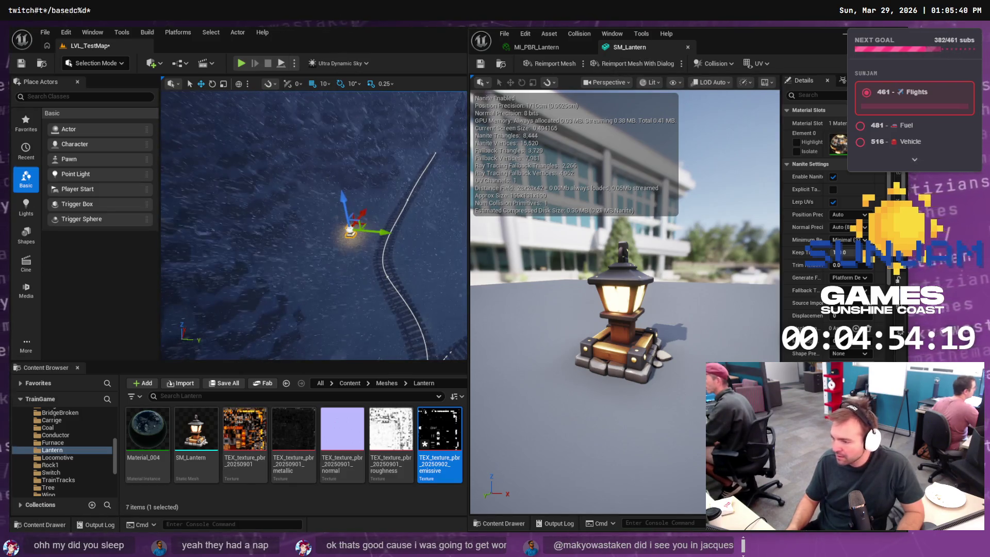
key("ctrl+shift+s")
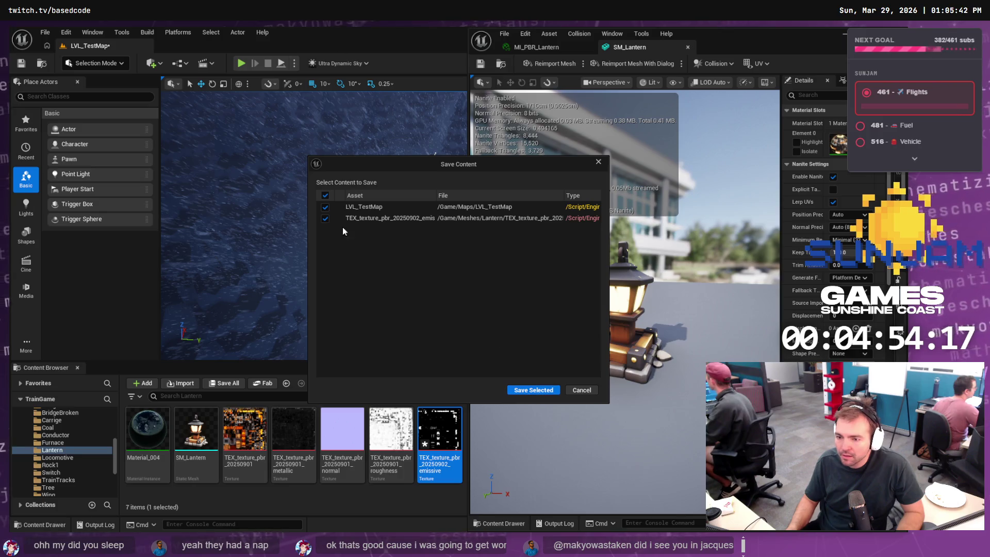
left_click(325, 207)
left_click(533, 389)
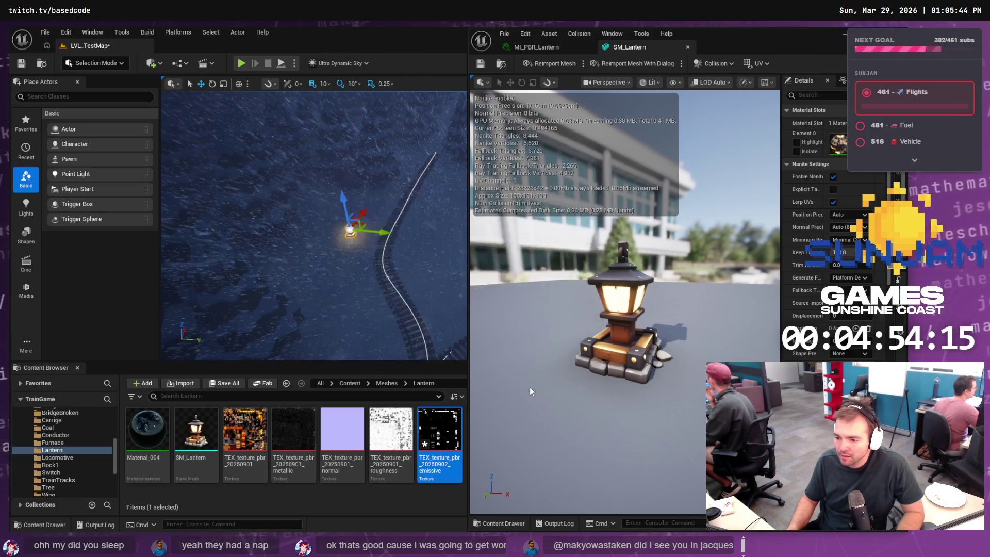
key("alt+Tab")
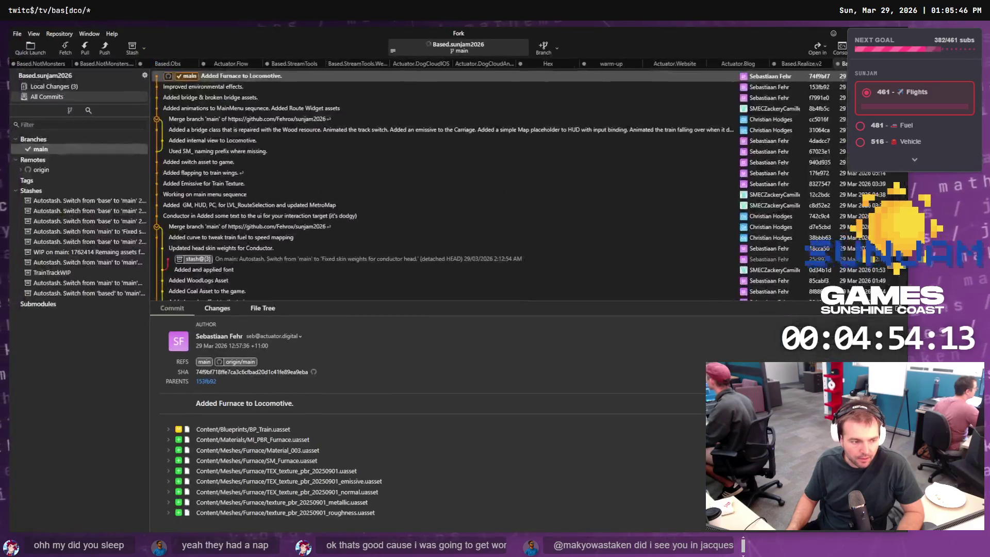
Stage the six Lantern asset files and MI_PBR_Lantern in Fork
left_click(88, 88)
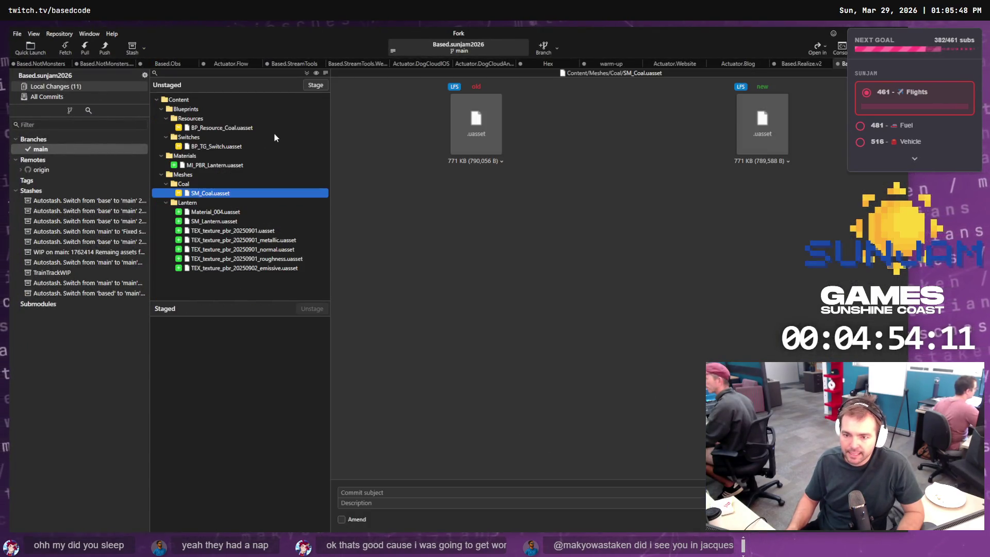
left_click(210, 203)
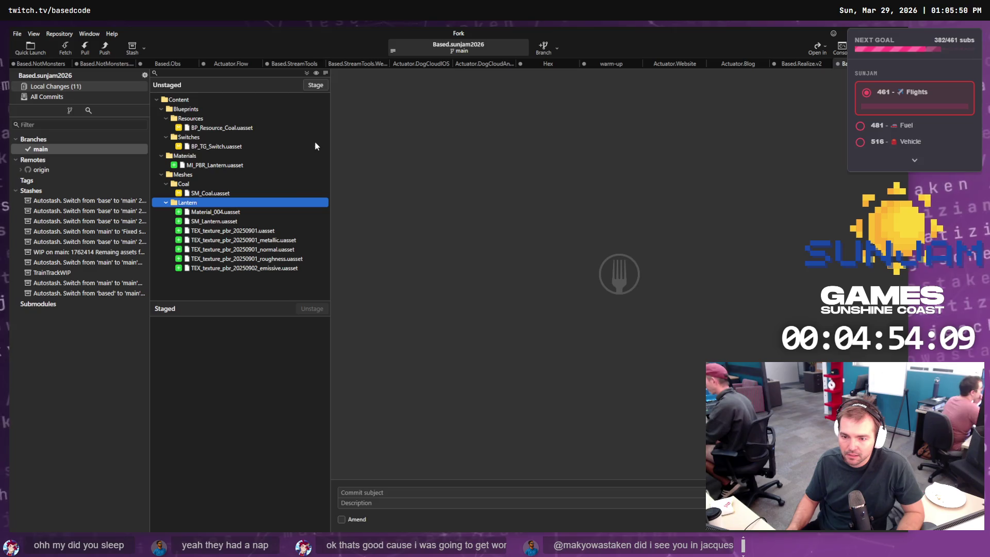
left_click(216, 221)
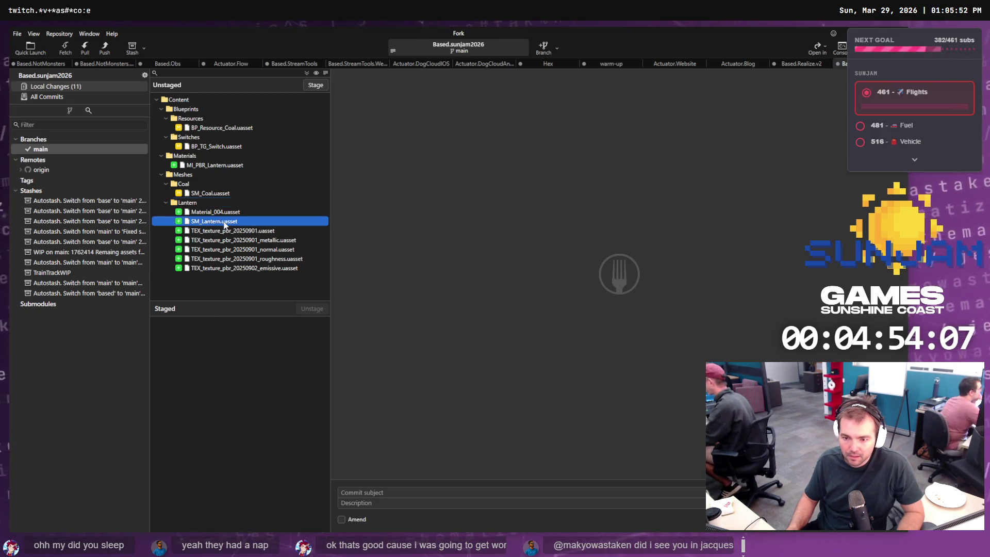
left_click(225, 268, "shift")
left_click(311, 85)
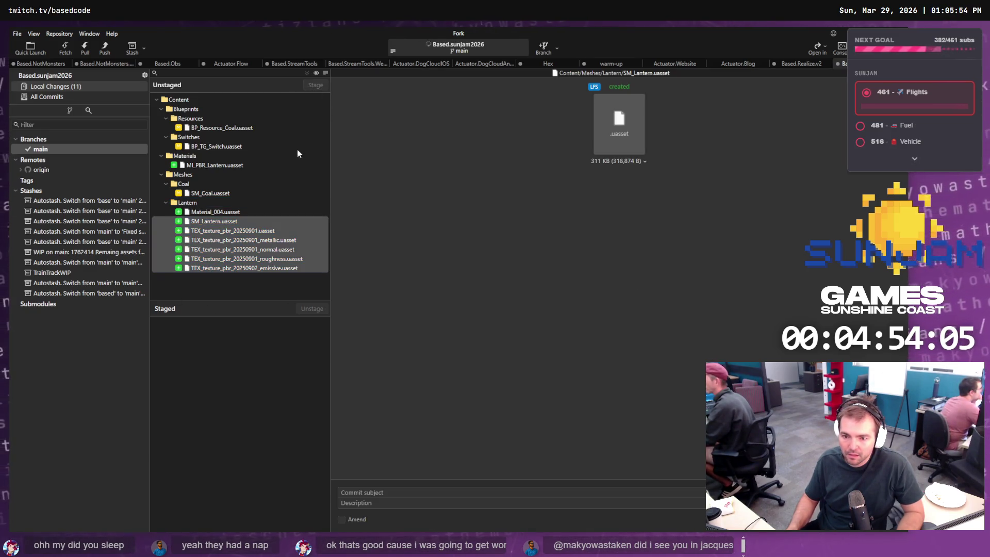
left_click(206, 166)
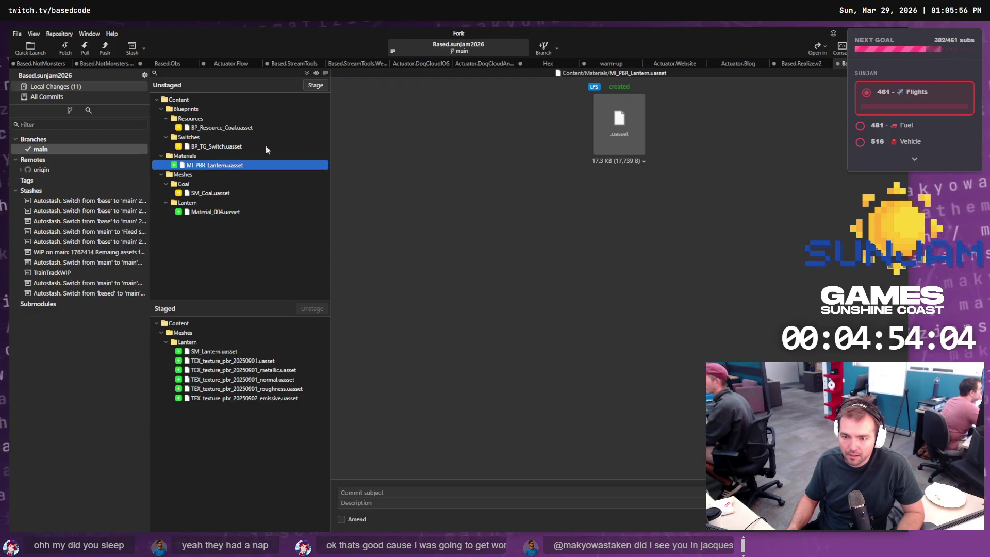
left_click(315, 85)
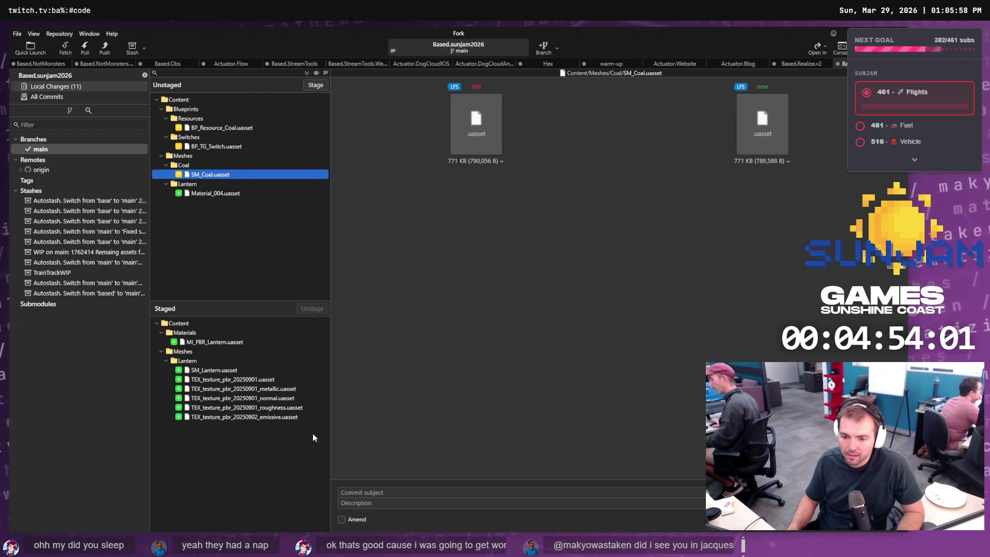
Commit the staged files with the message 'Added lantern asset.'
left_click(361, 492)
type("Adde")
type("d")
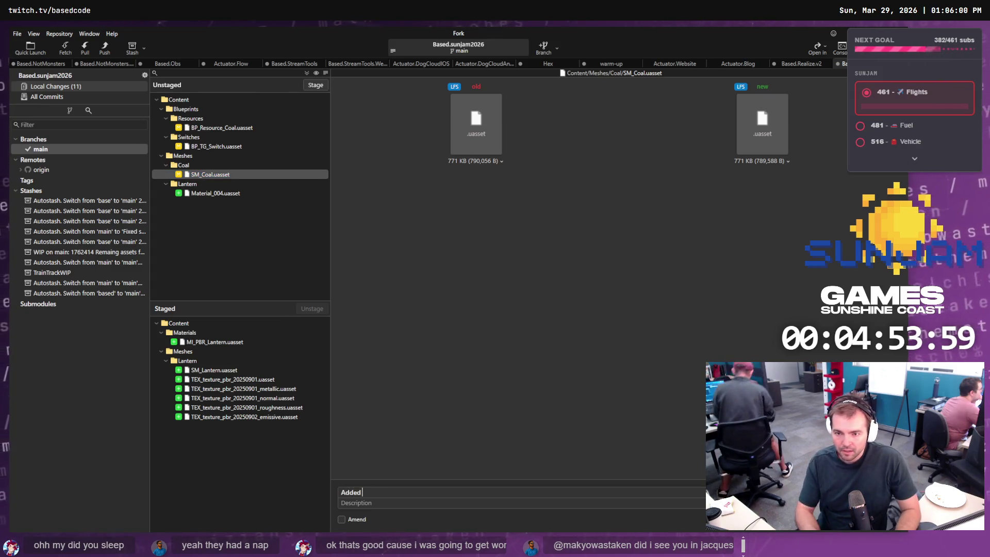
type(" lantern asset.")
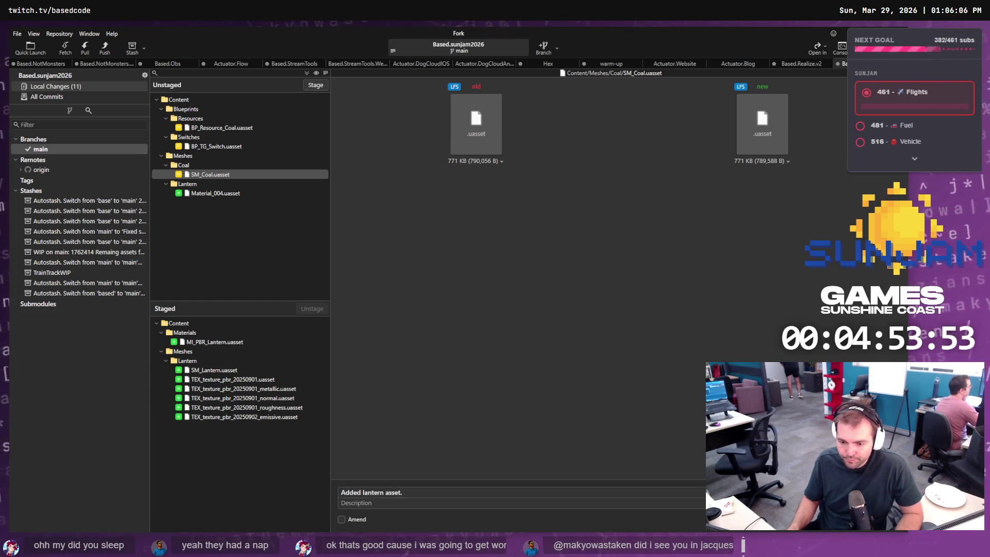
key("ctrl+Return")
left_click(57, 149)
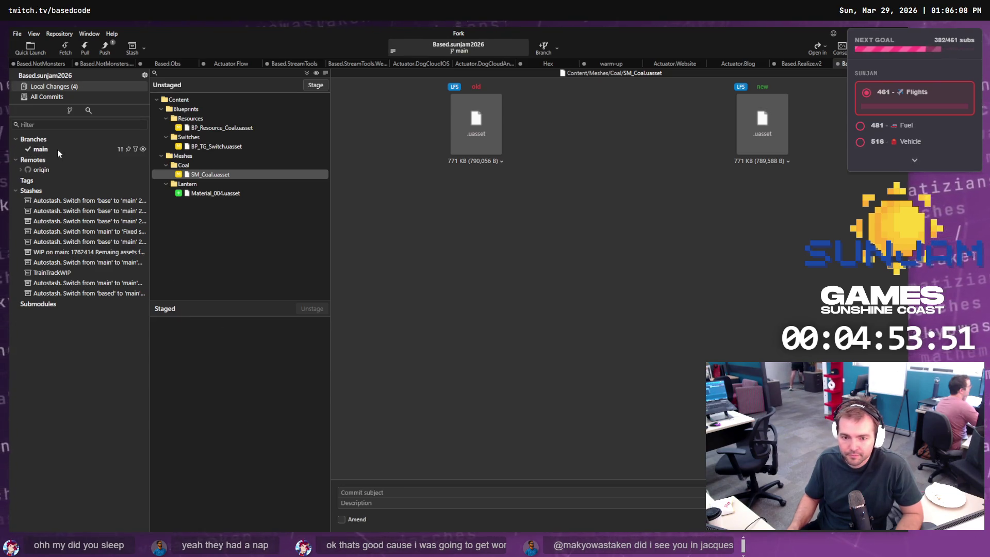
Push the 'Added lantern asset.' commit on main to origin, then switch to Blender
right_click(181, 78)
mouse_move(225, 82)
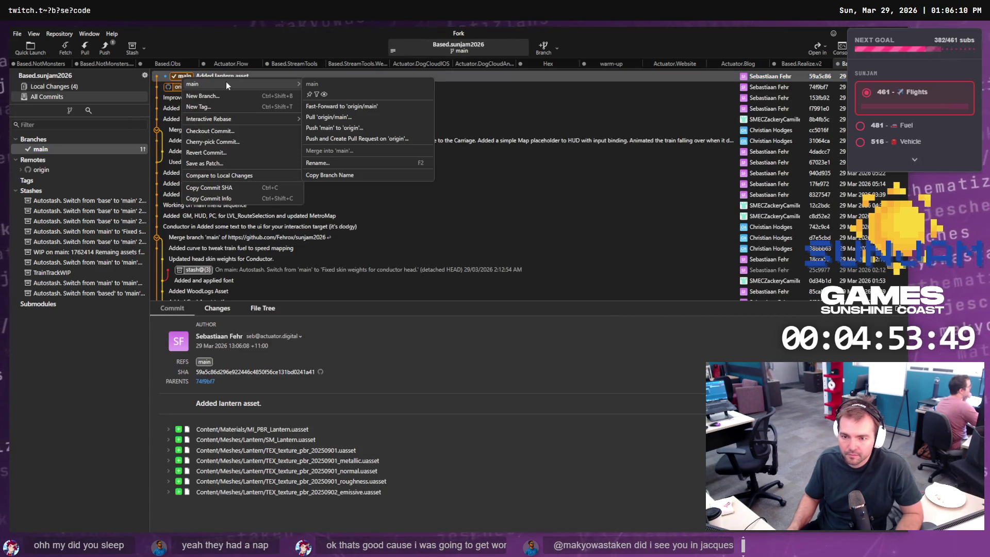
left_click(345, 128)
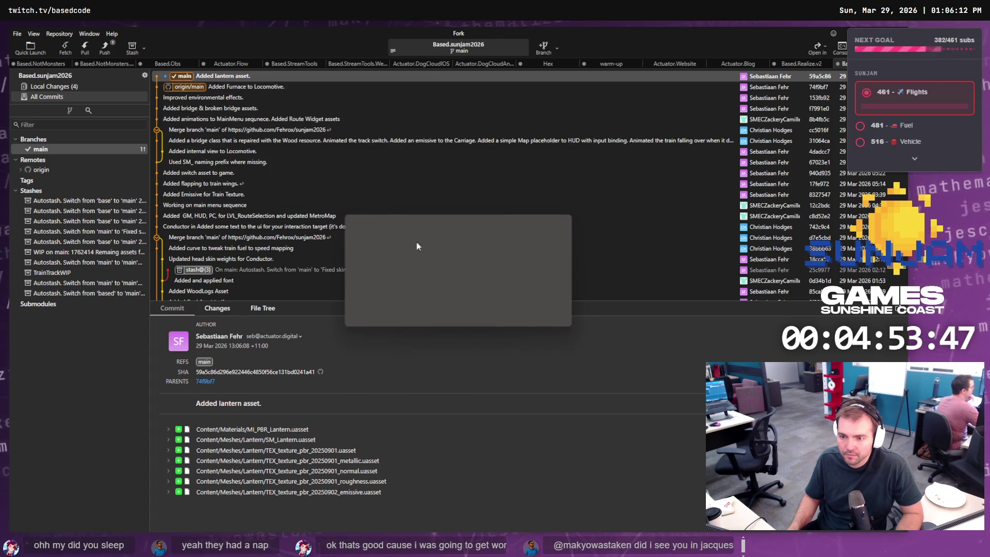
left_click(520, 312)
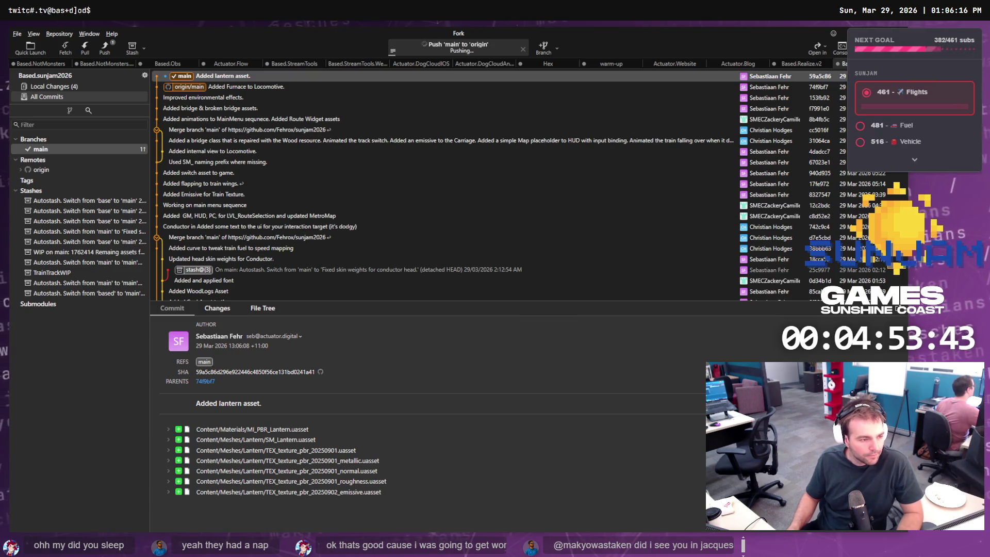
key("alt+Tab")
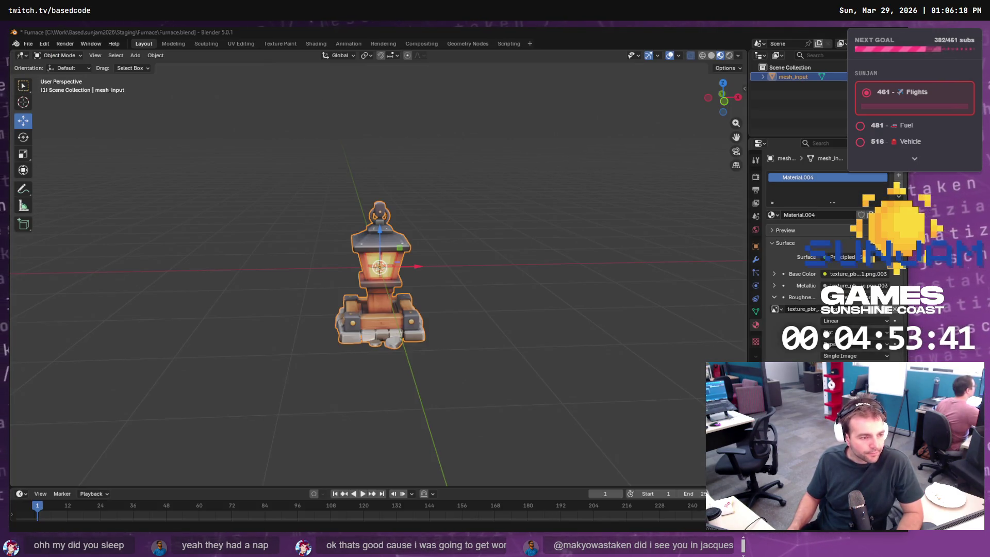
Check the glowing lantern reference image in ChatGPT, then minimize the browser
key("alt+Tab")
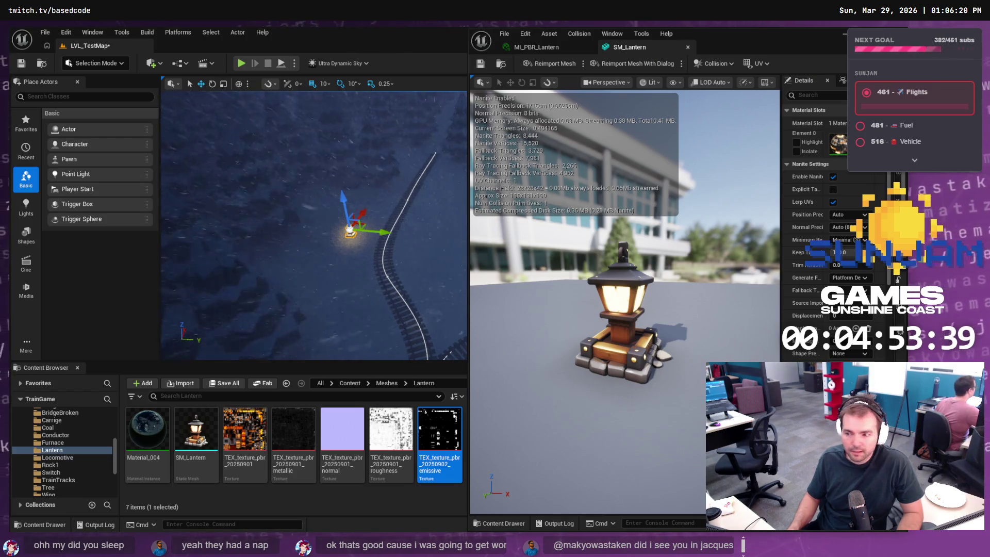
key("alt+Tab")
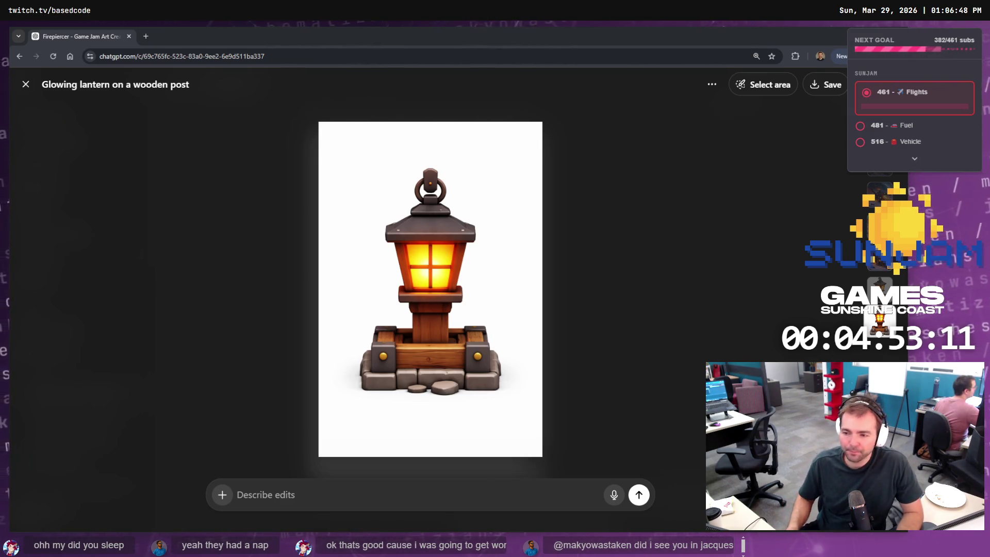
left_click(842, 42)
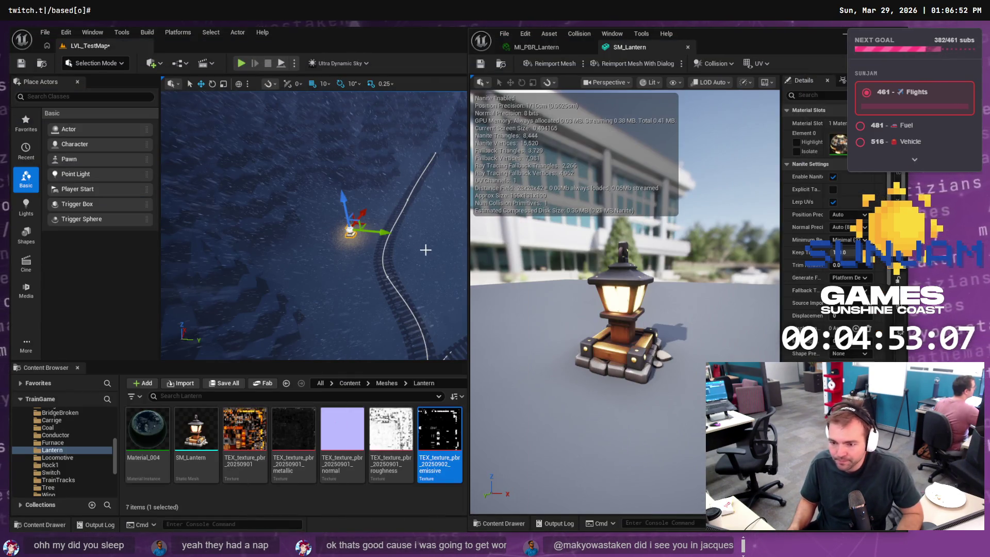
Lower the lantern beside the lower stretch of track and start playing LVL_TestMap
mouse_move(426, 249)
left_mouse_down()
mouse_move(427, 196)
mouse_move(418, 237)
mouse_move(410, 178)
left_mouse_up()
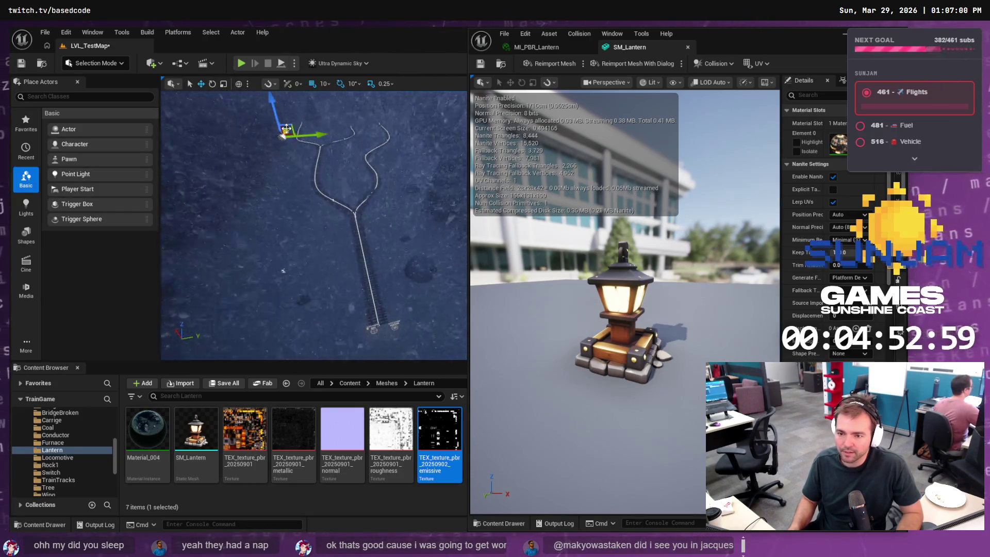
mouse_move(286, 129)
left_mouse_down()
mouse_move(177, 320)
mouse_move(196, 295)
mouse_move(353, 277)
left_mouse_up()
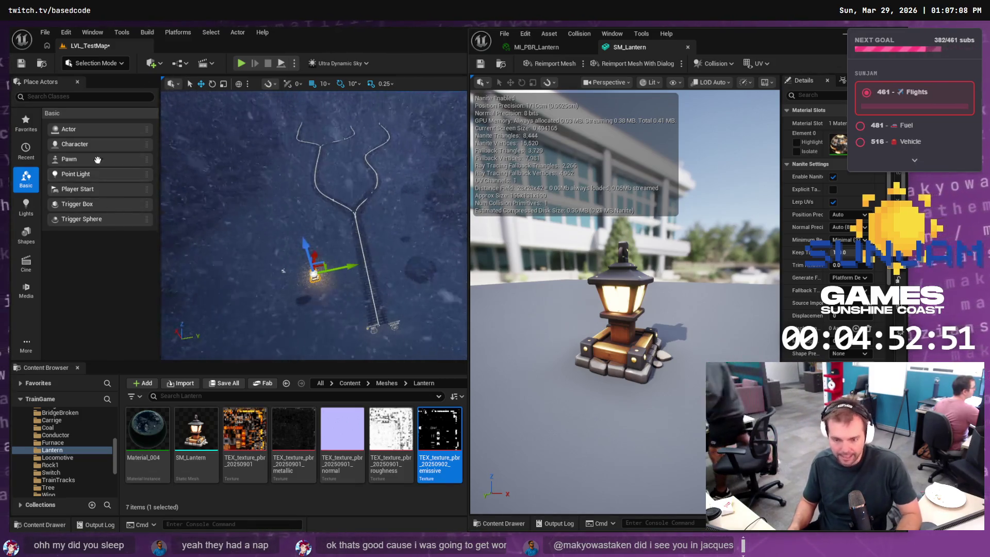
left_click(241, 64)
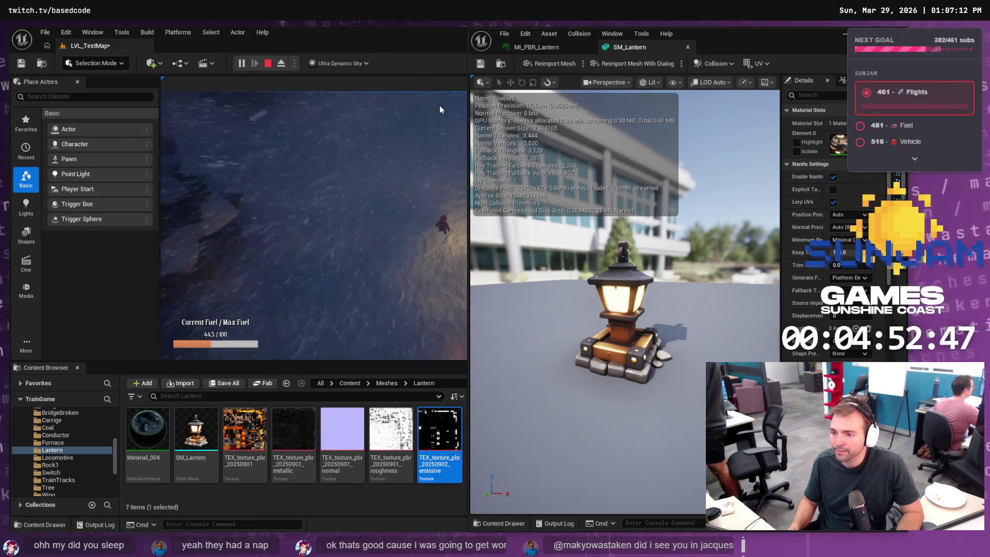
Run the play test with the train until fuel falls to 8.8/100, then stop it
left_click(845, 33)
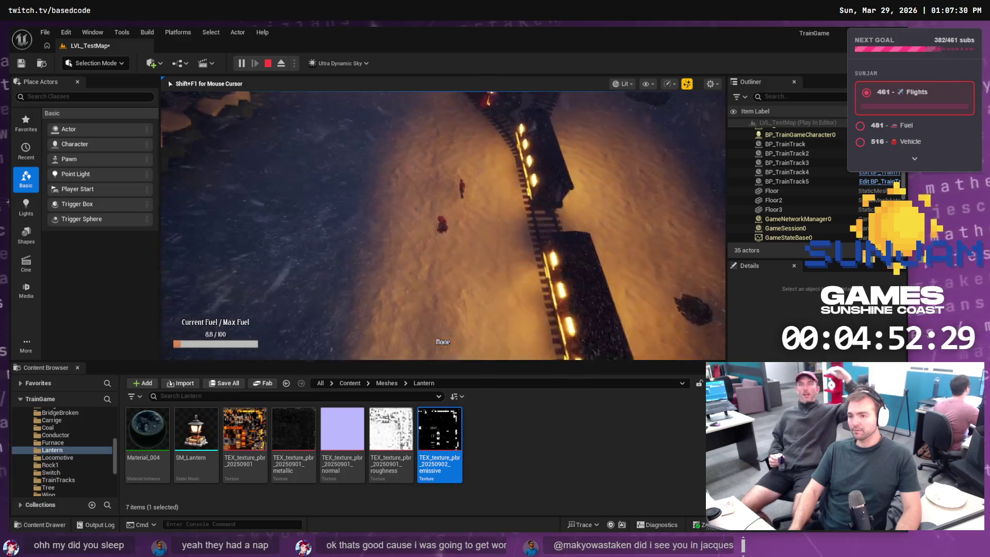
key("Escape")
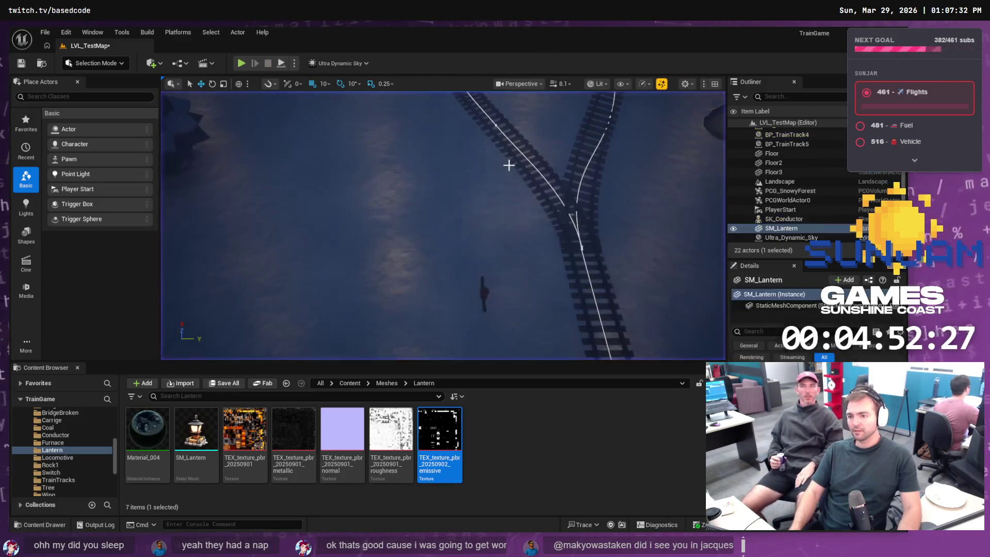
Delete Material_004 from the Lantern folder
left_click(191, 435)
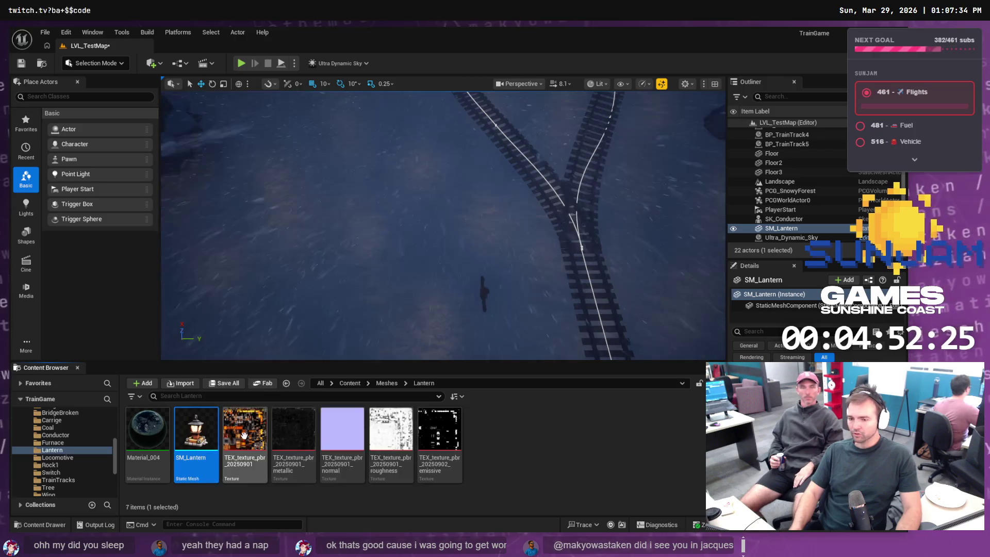
right_click(166, 438)
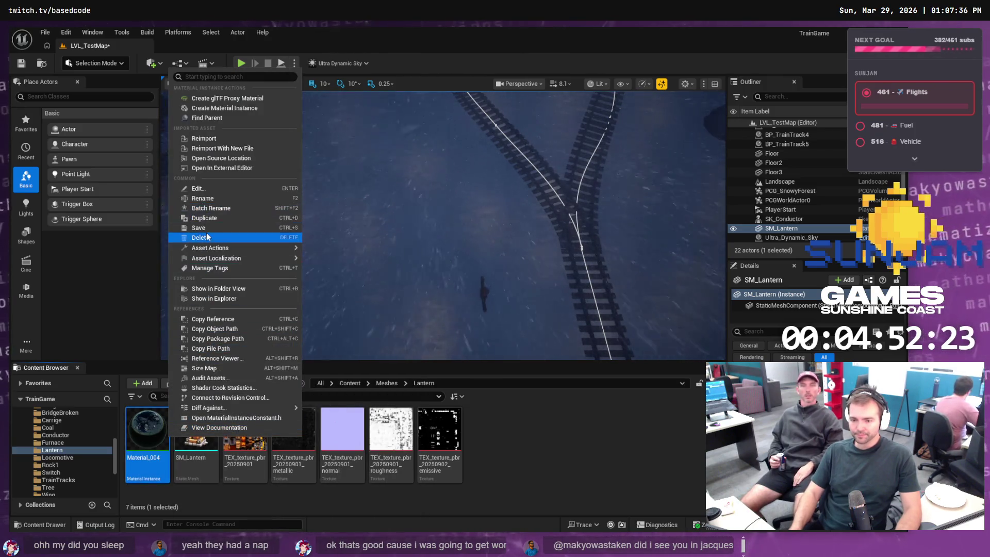
left_click(201, 237)
left_click(423, 436)
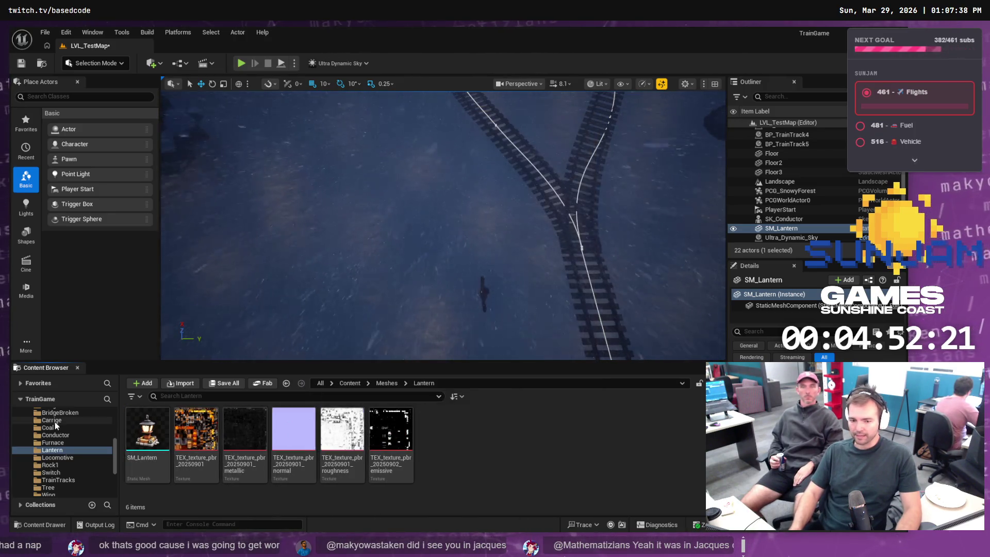
Open the Materials folder and start a new play test beside the lit lantern
scroll(60, 426, "up", 3)
left_click(51, 450)
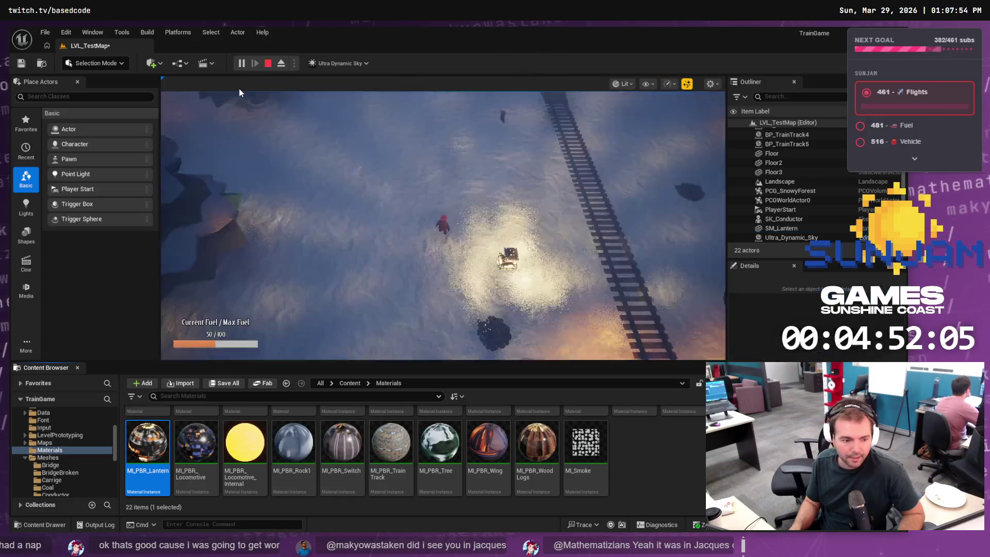
left_click(371, 247)
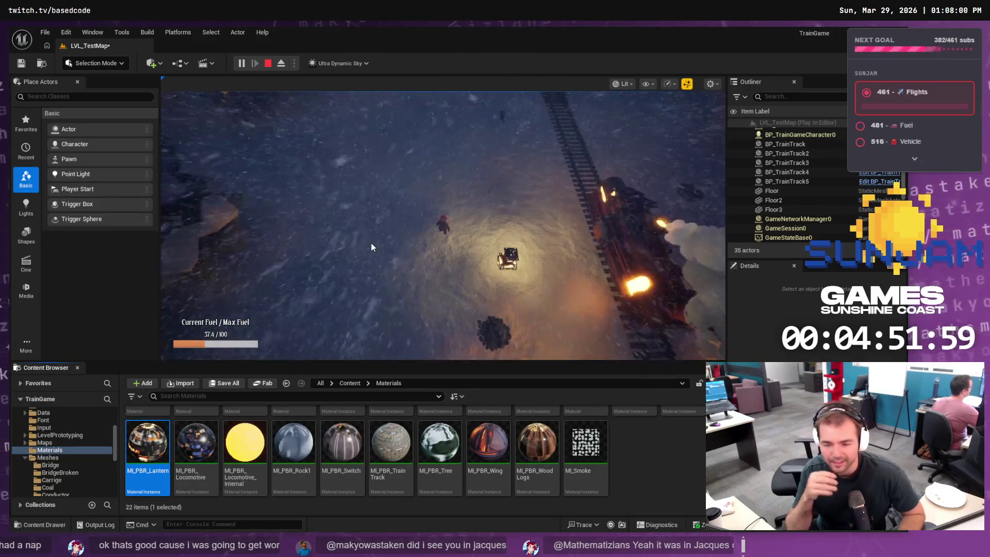
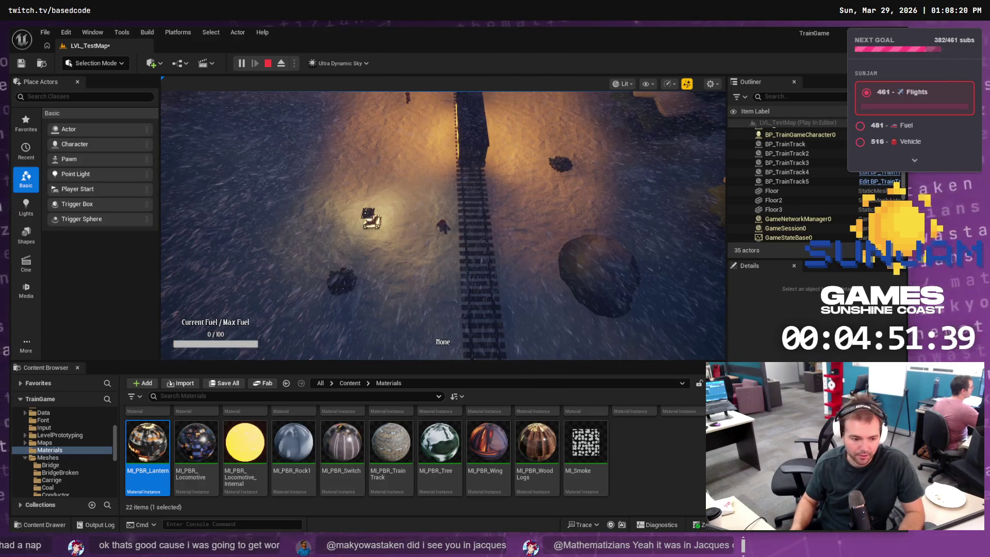
Switch from the Unreal Editor to Blender with Furnace.blend open
key("alt+Tab")
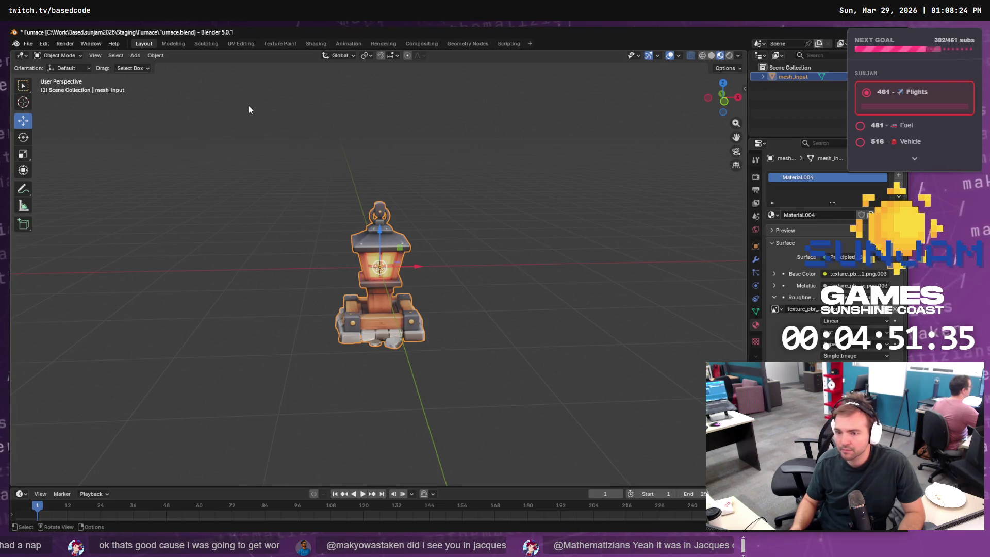
Cycle through the UV Editing, Sculpting and Texture Paint workspaces, ending in Shading with Material.004's nodes
left_click(240, 44)
left_click(207, 44)
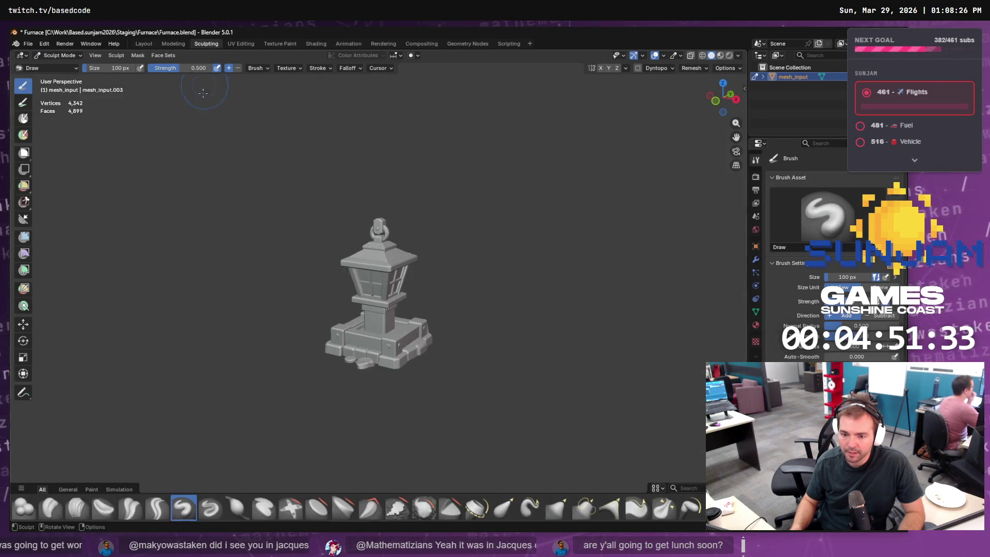
left_click(271, 44)
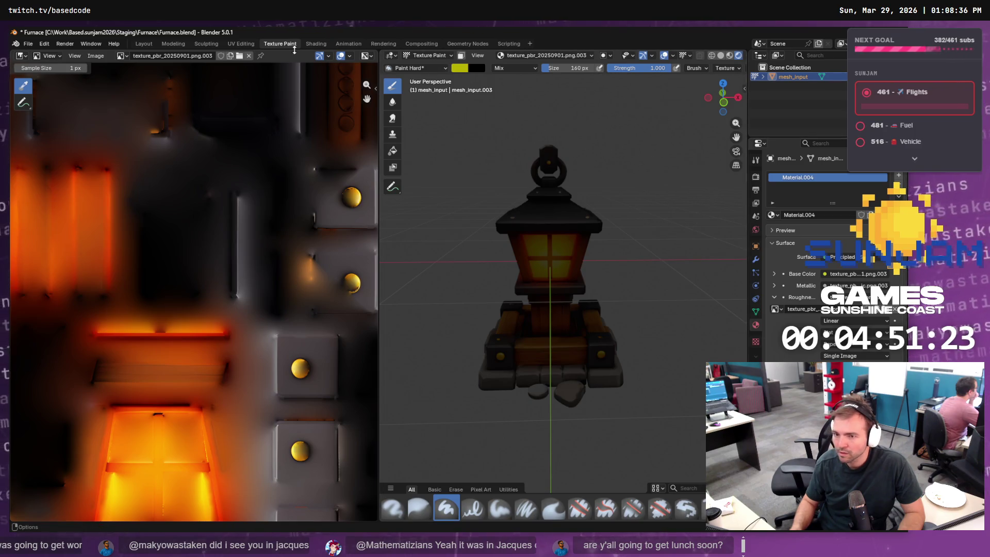
left_click(317, 45)
scroll(494, 457, "down", 5)
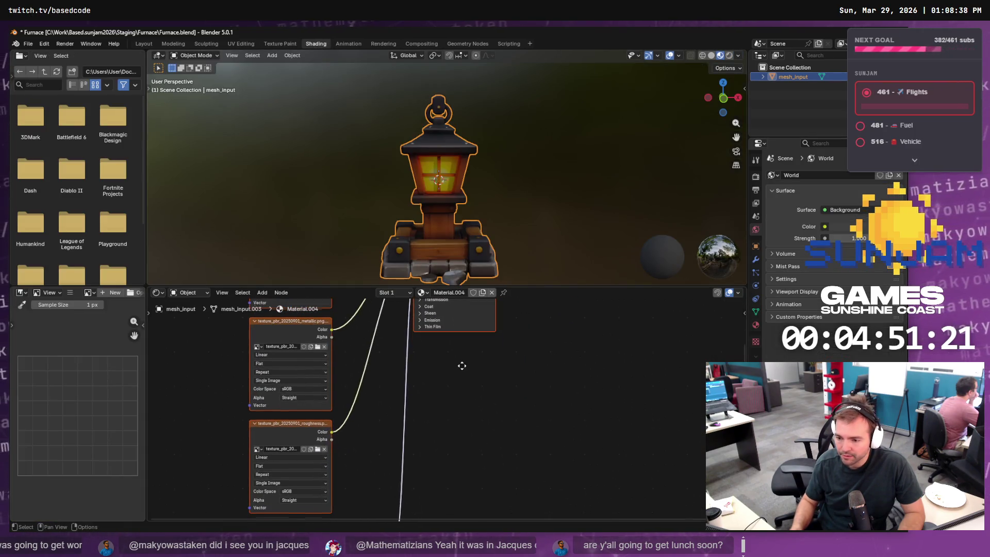
Add an Image Texture node to the lantern's Material.004 node tree
right_click(478, 444)
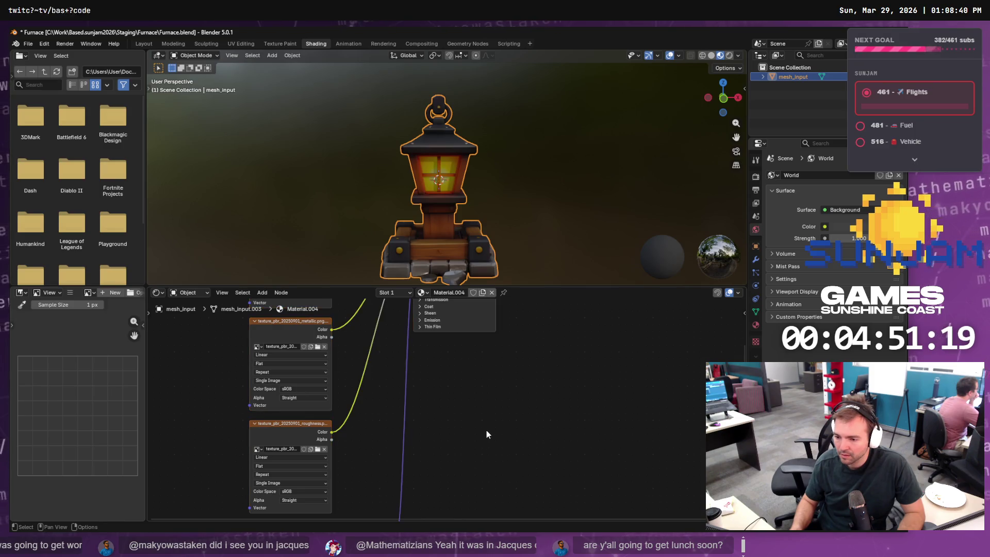
right_click(487, 430)
mouse_move(459, 432)
mouse_move(546, 400)
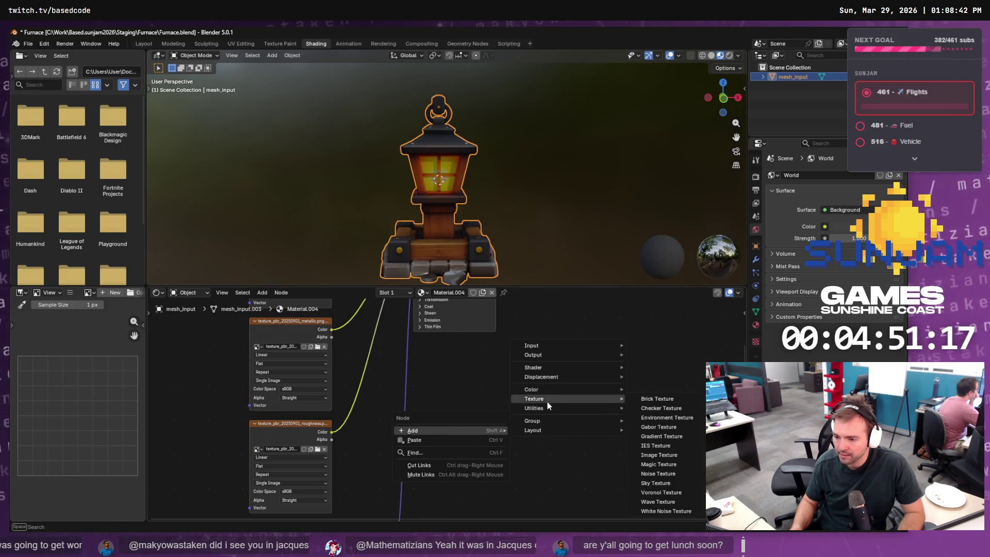
left_click(658, 455)
left_click(464, 406)
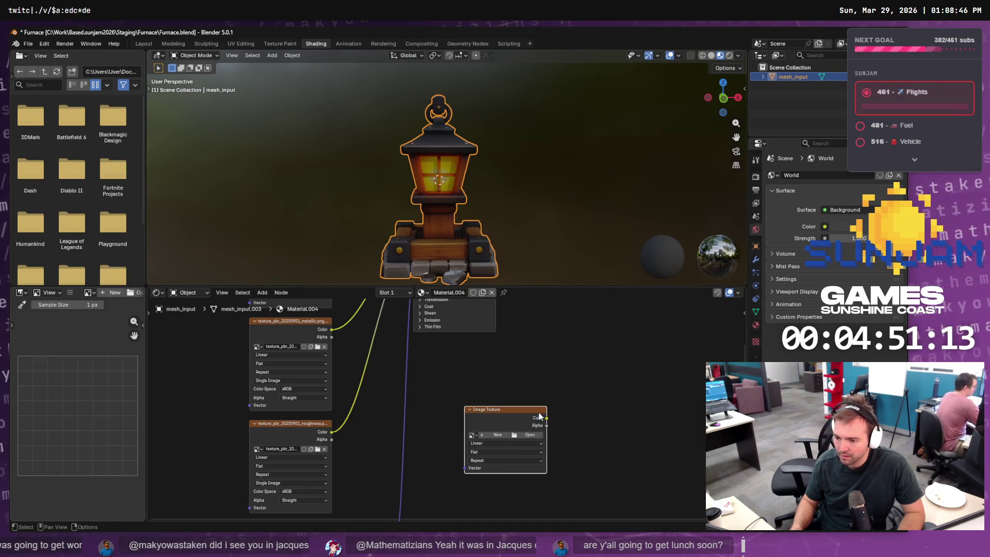
Link the texture's Color to the shader's Emission Color and start a new image
mouse_move(546, 418)
left_mouse_down()
mouse_move(497, 363)
mouse_move(428, 324)
left_mouse_up()
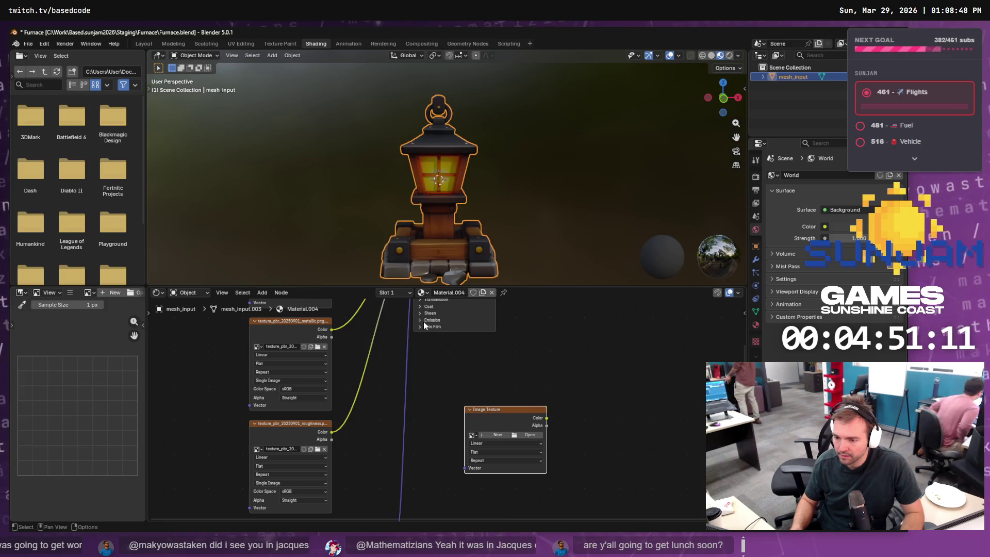
left_click(421, 320)
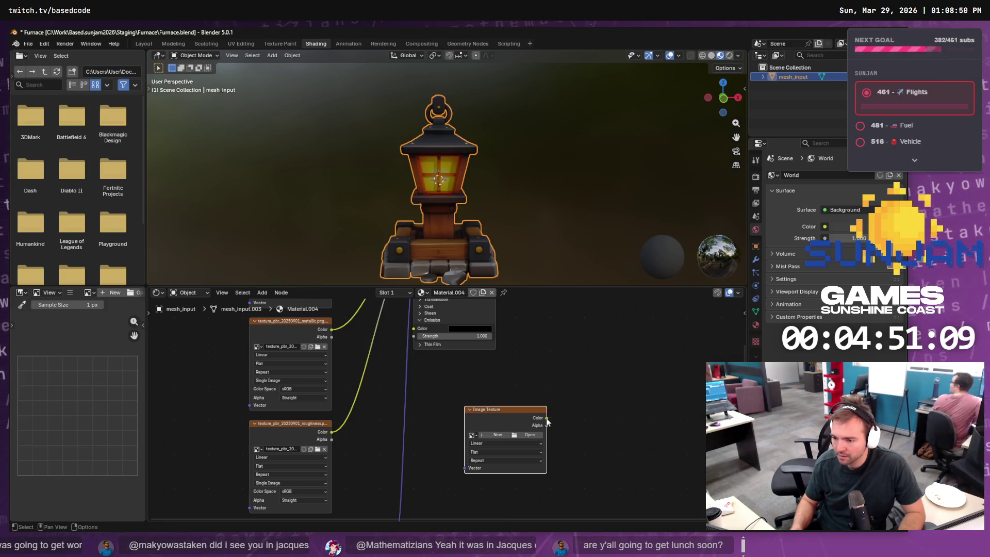
left_click_drag(546, 421, 411, 336)
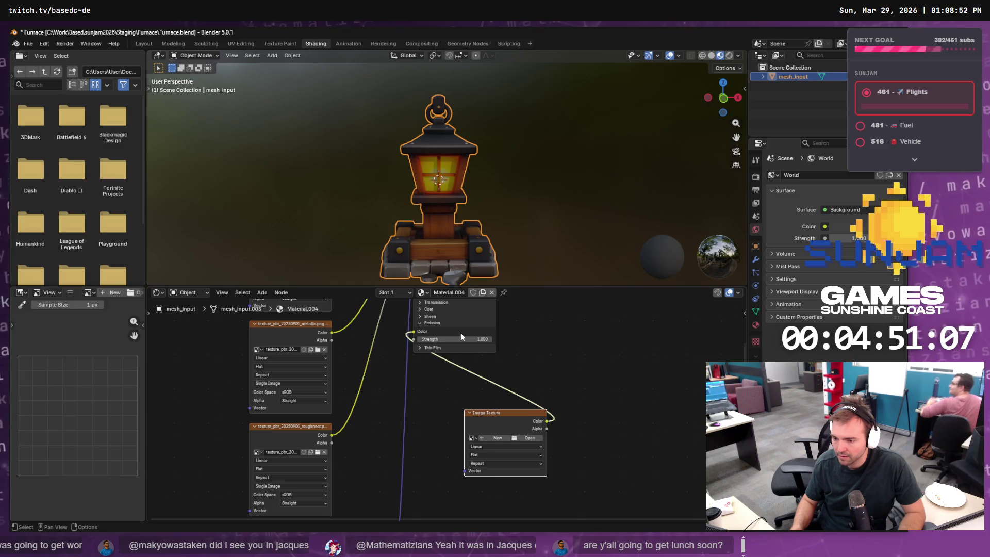
left_click(498, 438)
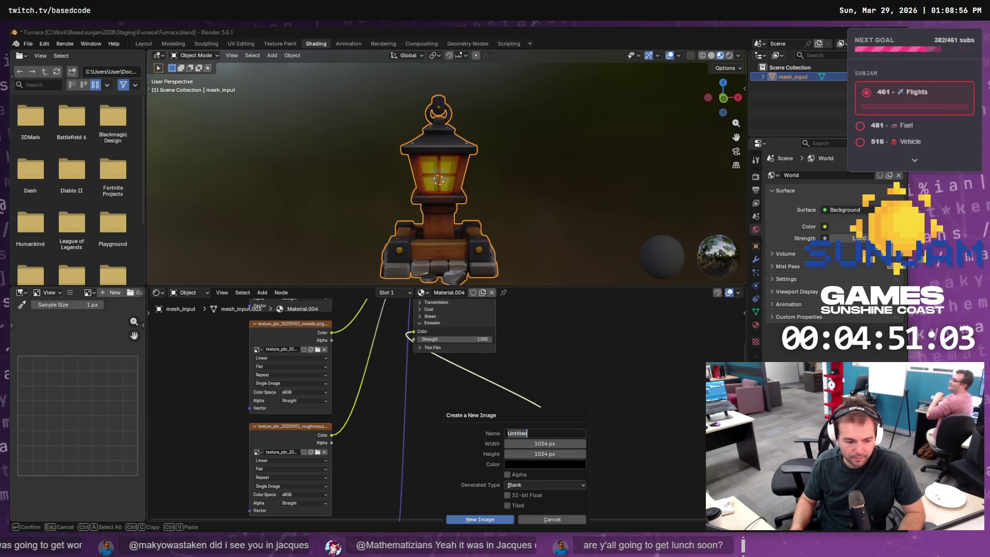
Copy the lantern texture's base file name from the Explorer texture folder
key("alt+Tab")
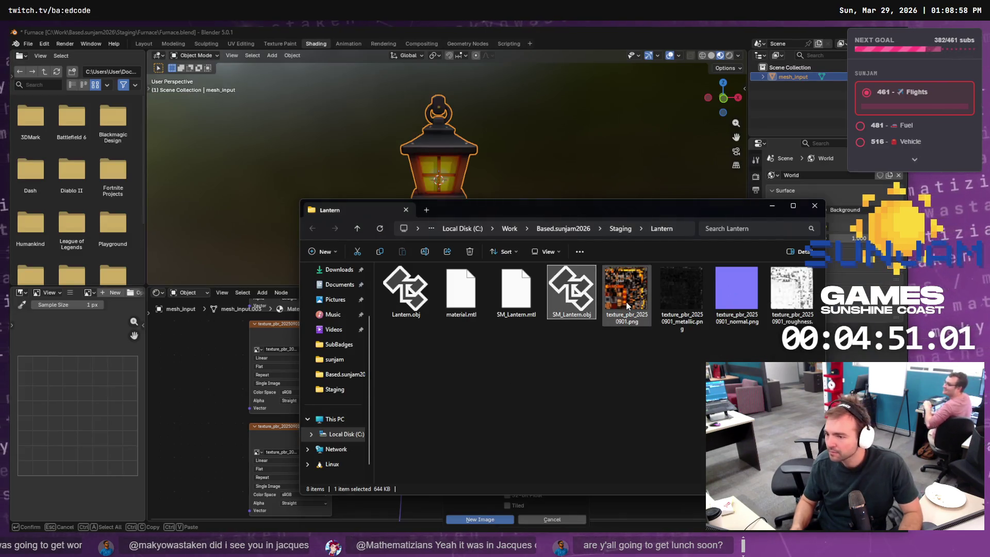
left_click(736, 294)
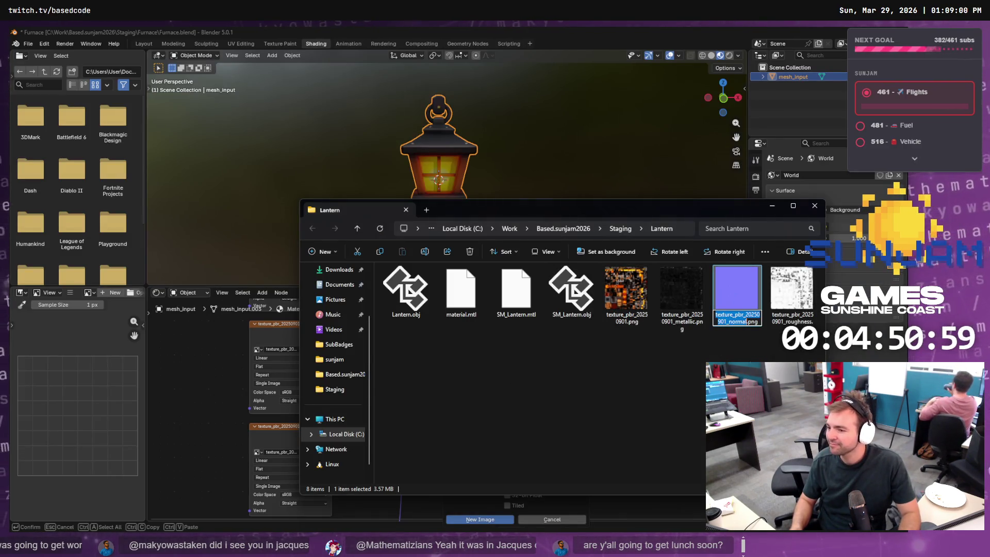
key("F2")
key("Escape")
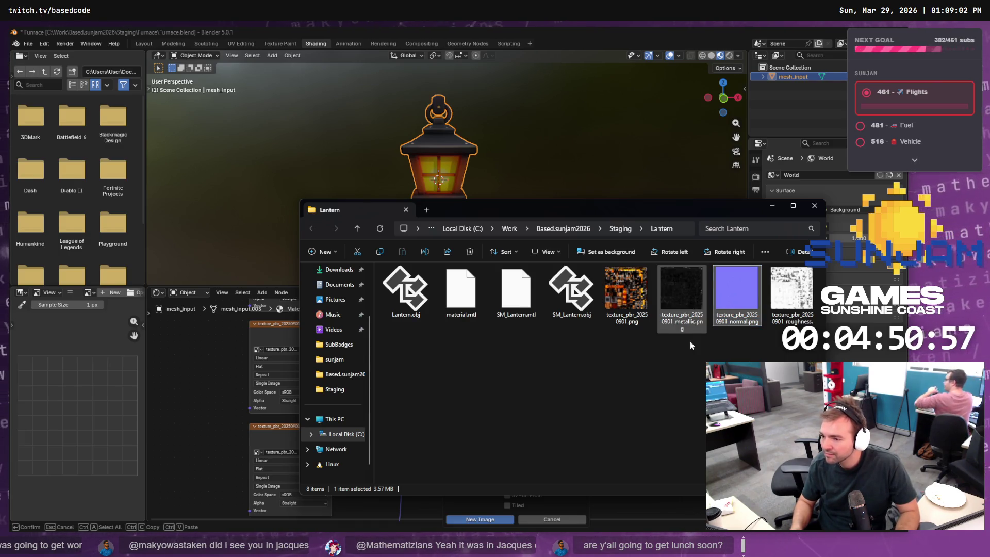
key("alt+Tab")
Create a white 1024 px image named texture_pbr_20250901_emissive for the emission texture
left_click(544, 433)
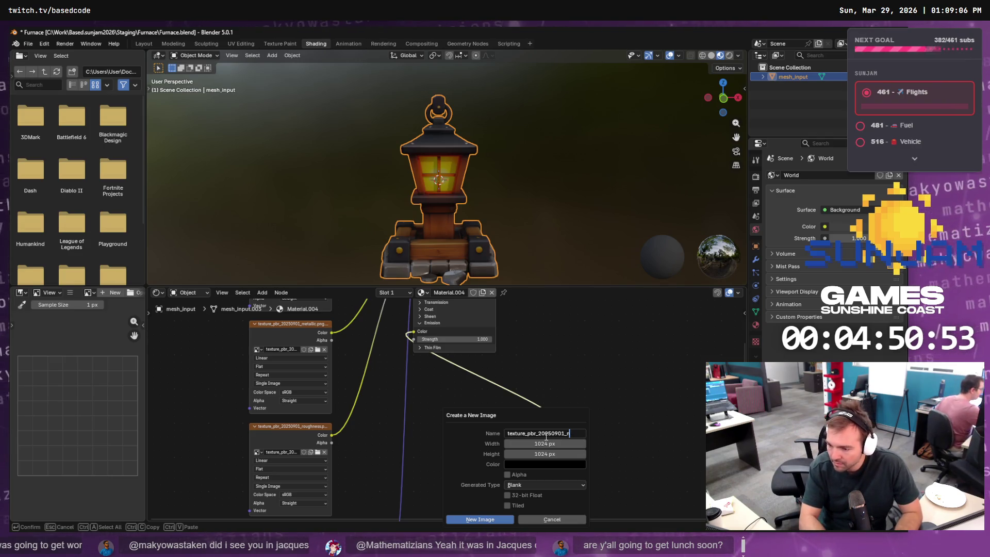
key("BackSpace")
type("emissive")
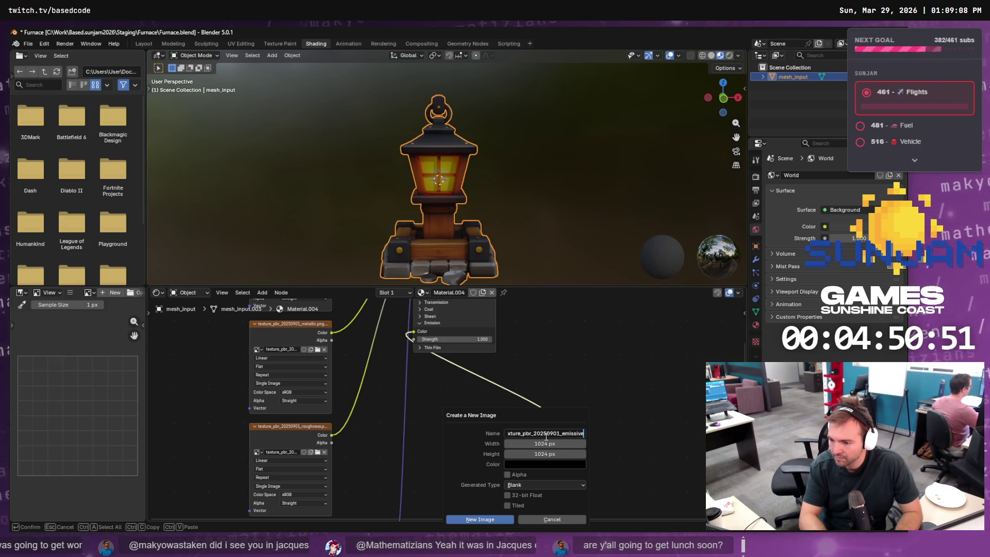
key("Return")
left_click(559, 464)
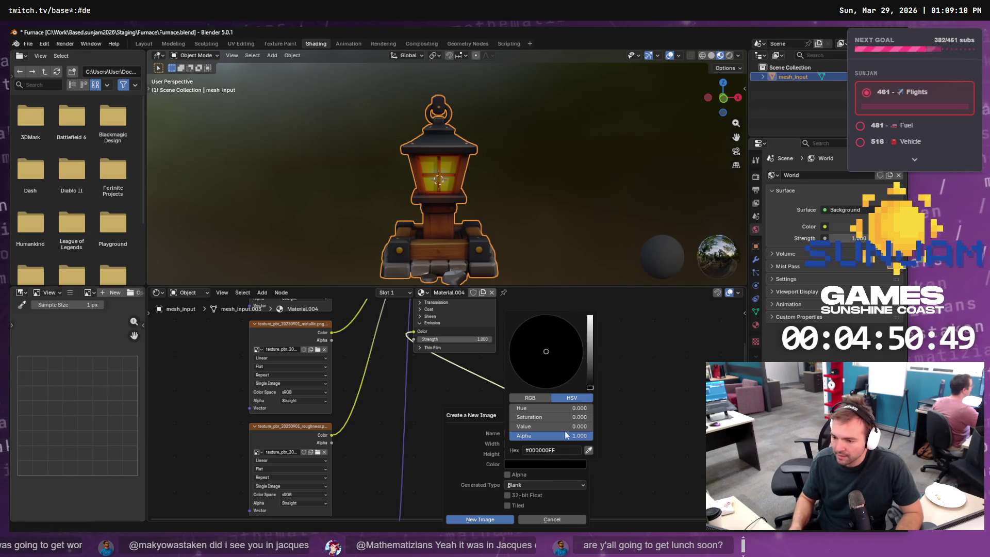
left_click_drag(588, 323, 589, 315)
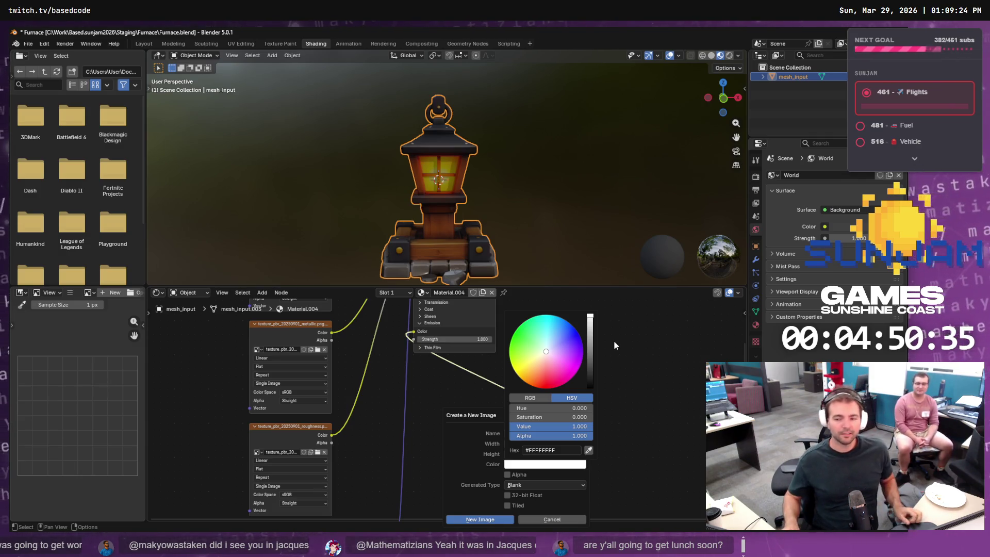
left_click(496, 518)
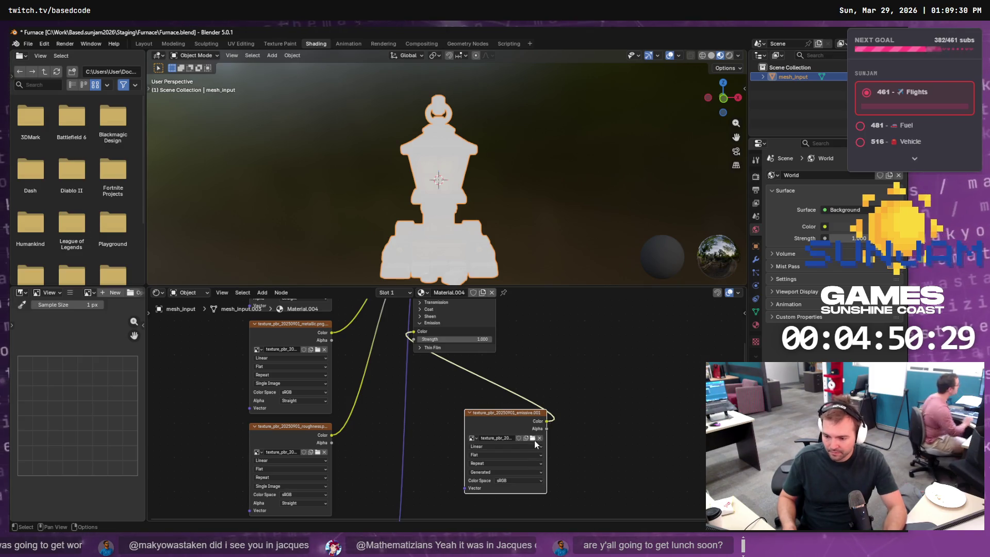
Replace the white image with a black one named from the base name plus 'emission'
scroll(498, 420, "down", 1)
left_click(451, 418)
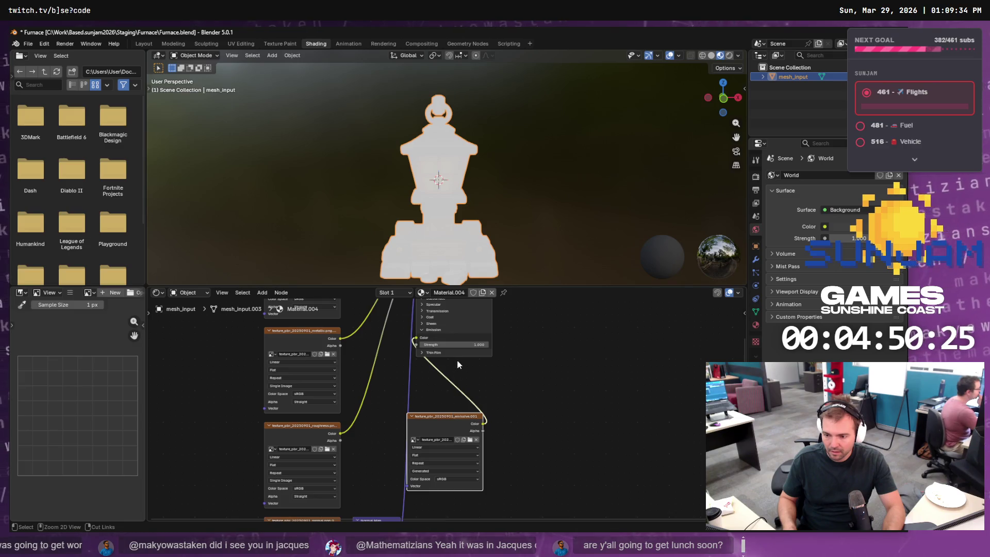
key("ctrl+z")
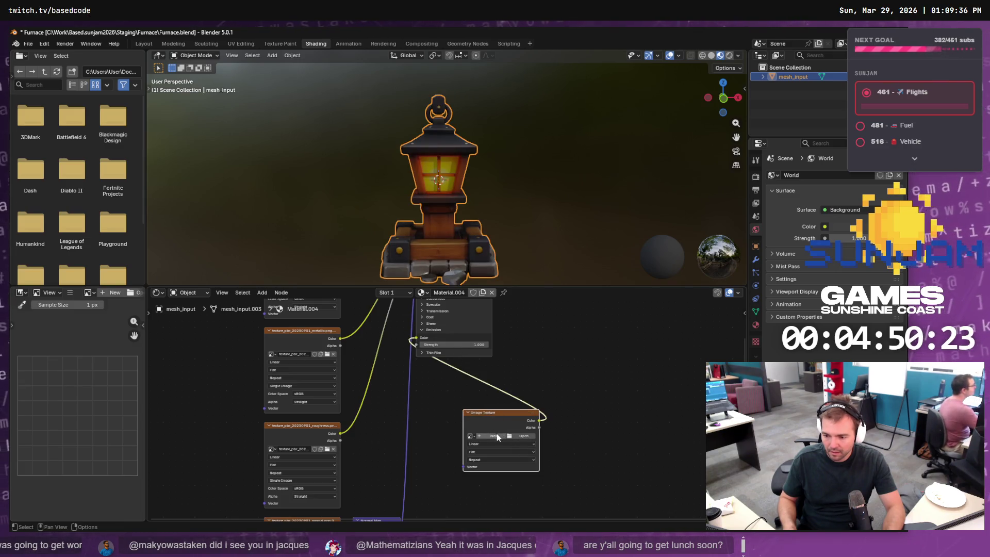
left_click(496, 435)
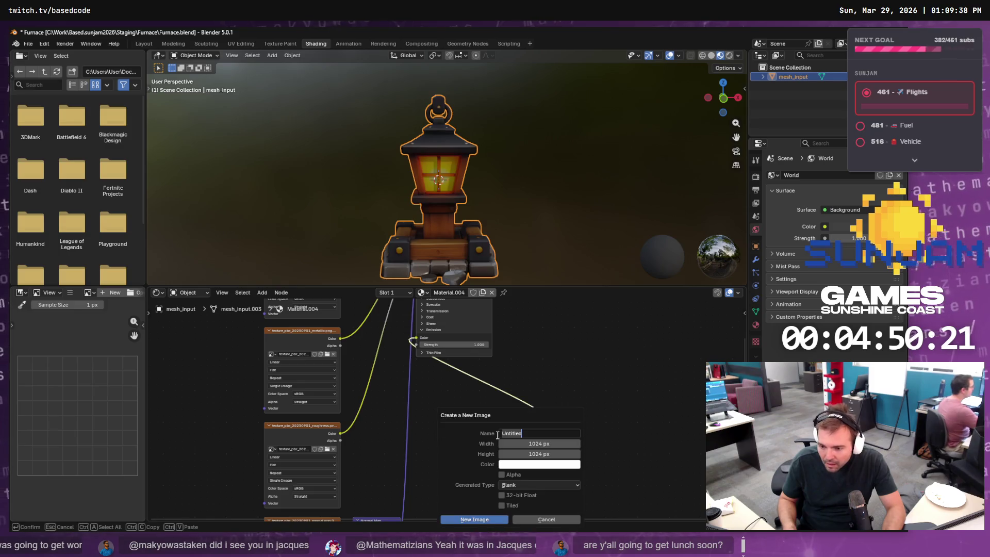
left_click(514, 466)
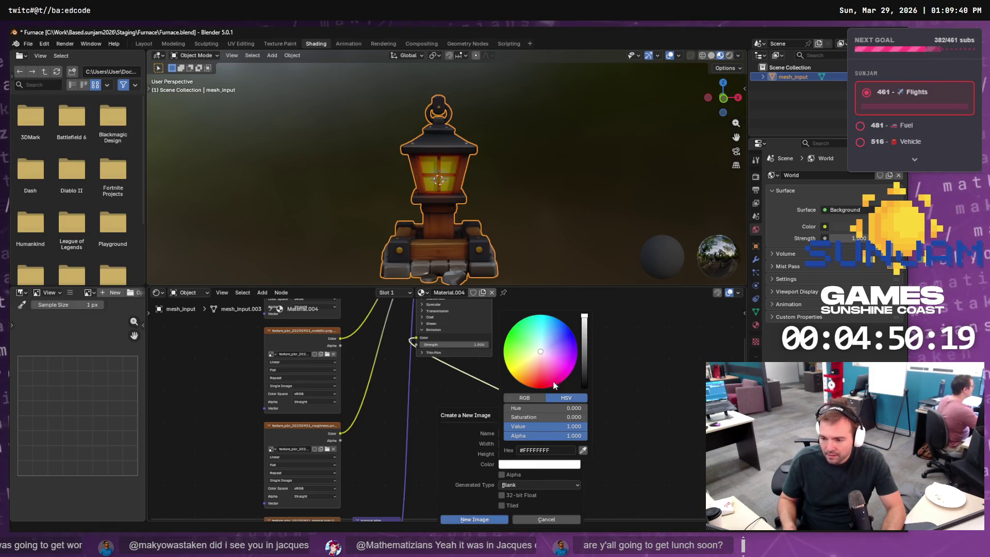
left_click_drag(588, 370, 586, 391)
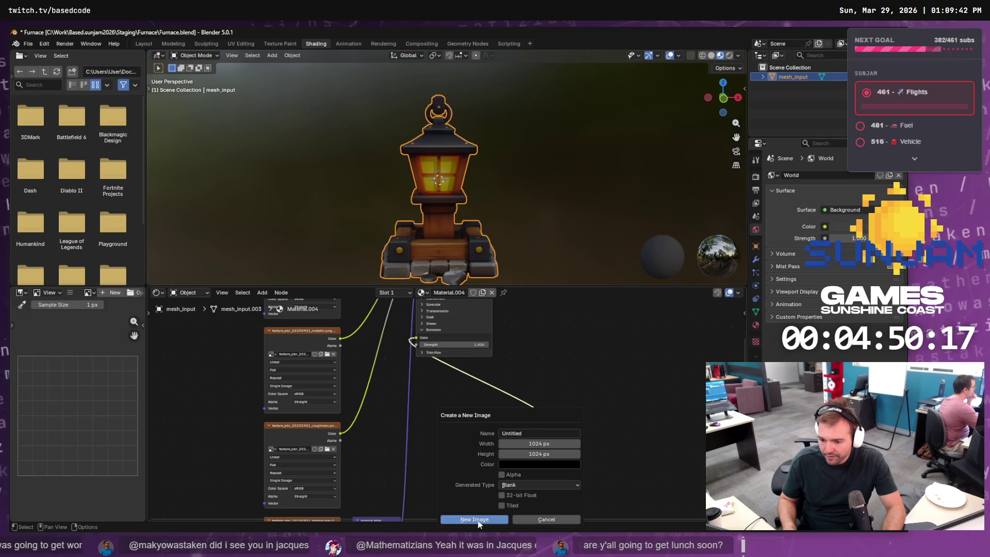
left_click(549, 434)
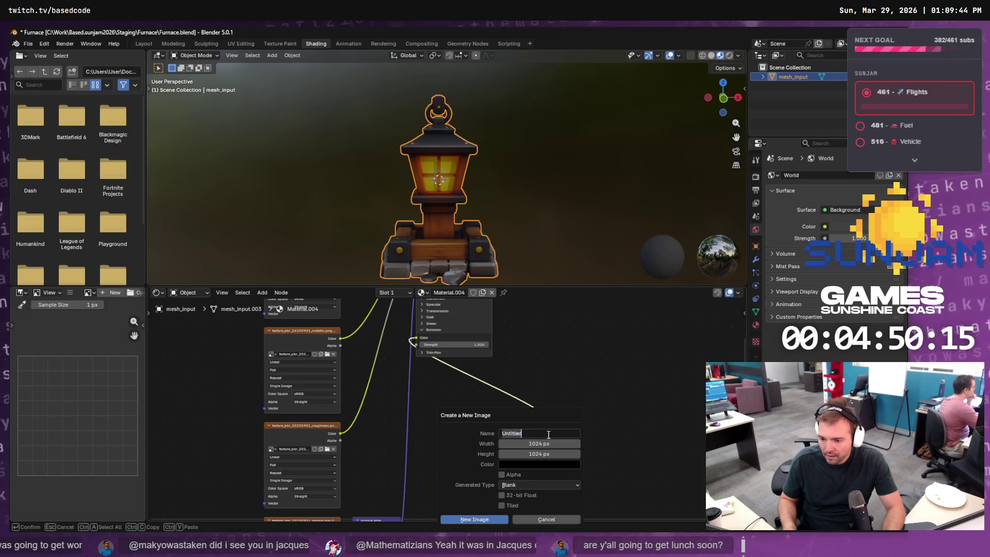
type("texture_pbr_20250901_normal")
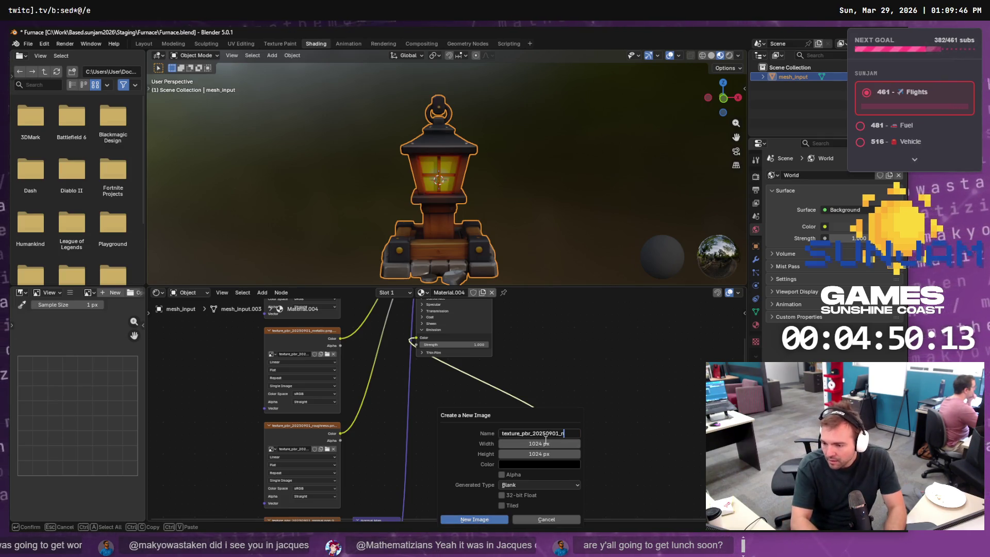
type("emission")
key("Return")
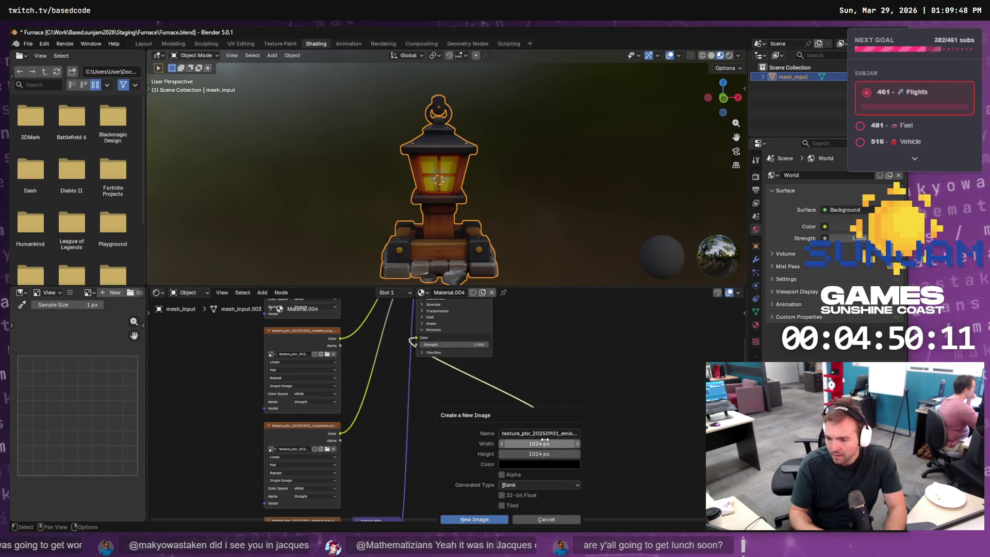
left_click(474, 519)
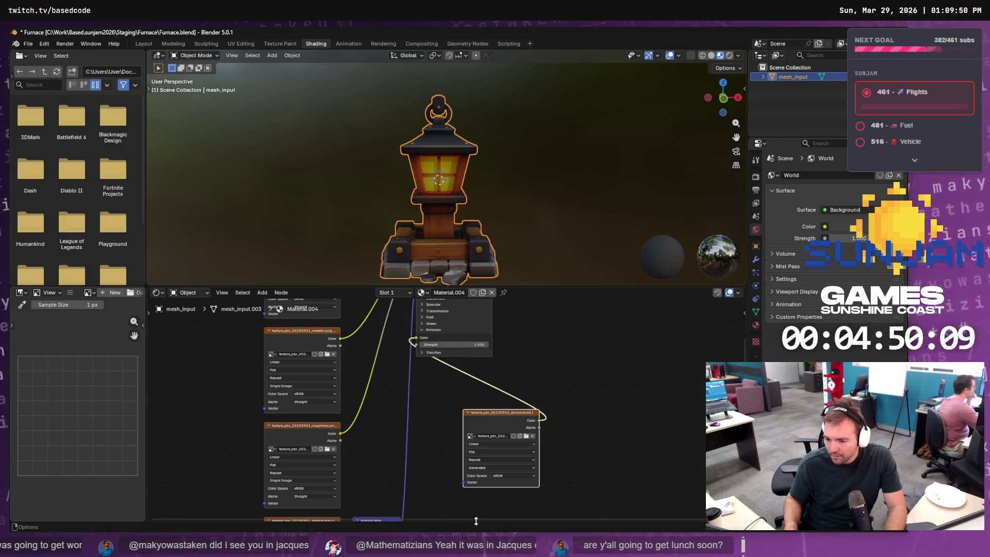
Move the emission node aside, check viewport shading options, and enter Texture Paint
left_click_drag(495, 413, 443, 427)
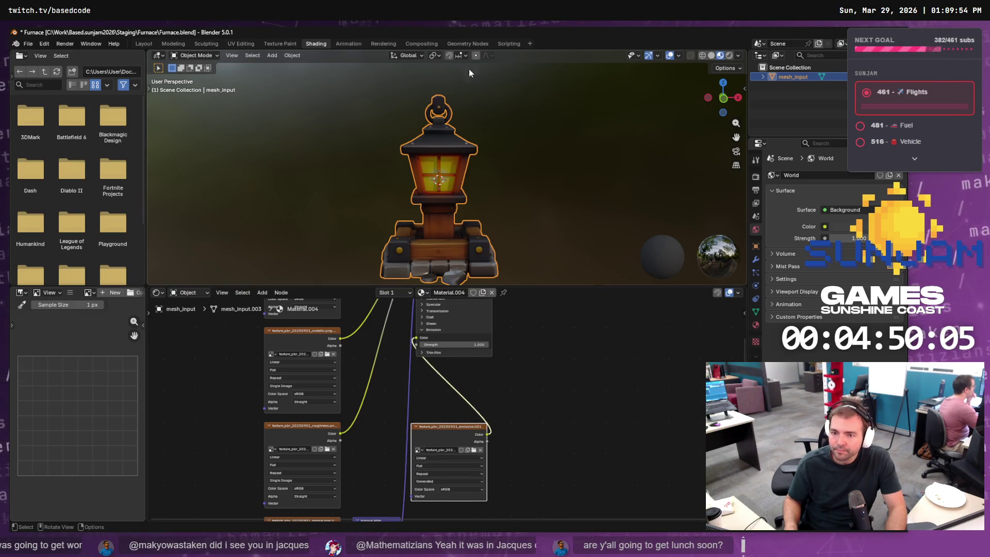
left_click(726, 68)
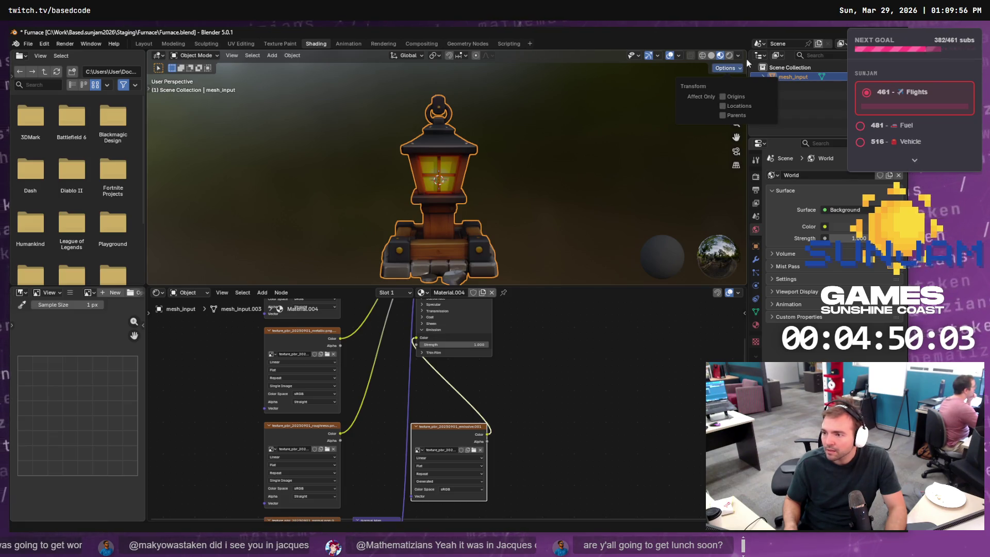
left_click(738, 55)
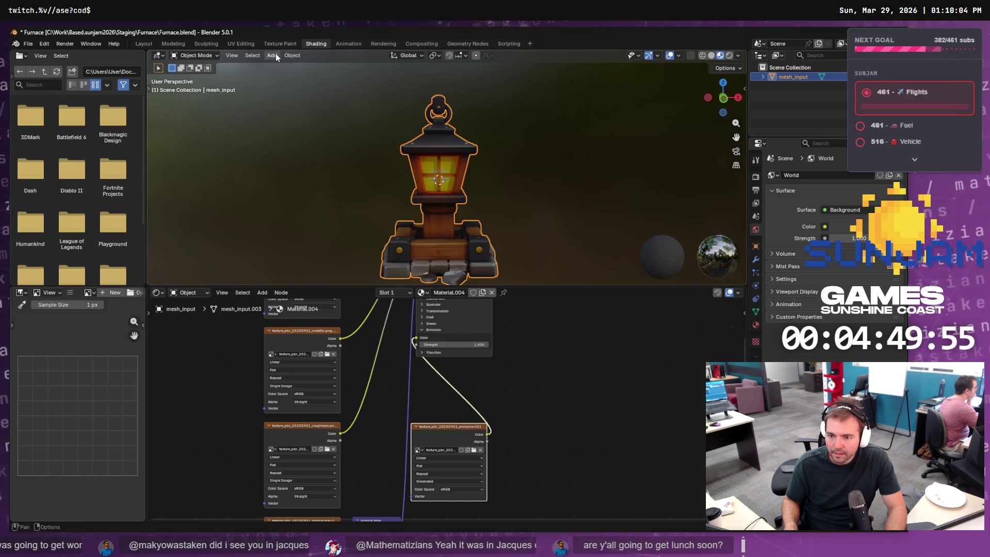
left_click(289, 43)
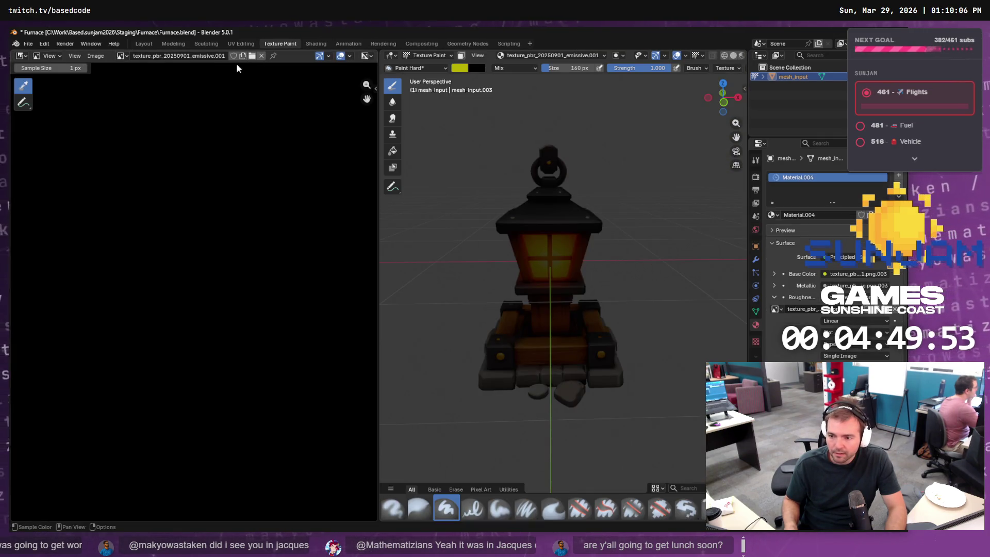
Shrink the brush to 74 px, paint yellow over the upper window panes, then enlarge to 153 px
scroll(559, 246, "up", 5)
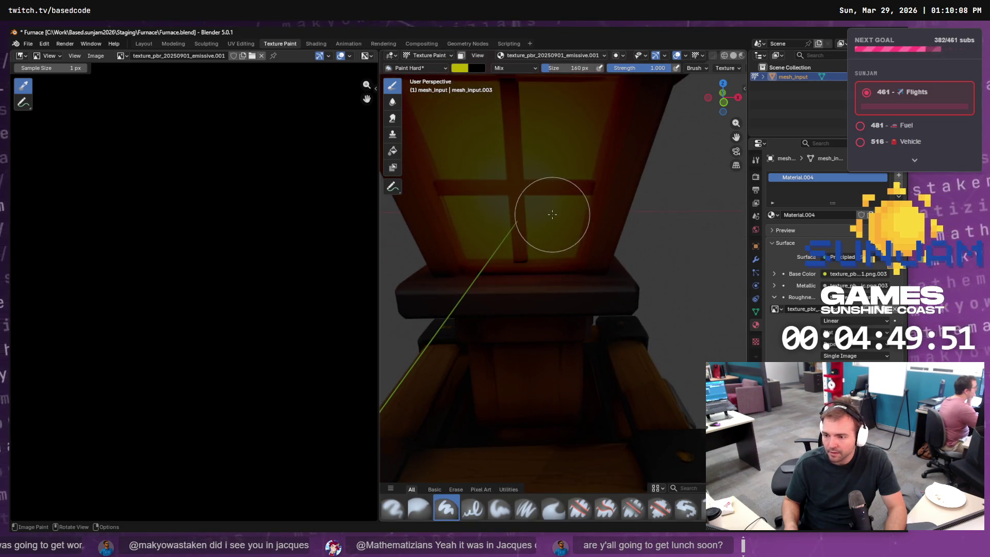
key("bracketleft")
key("bracketleft")
key("bracketleft")
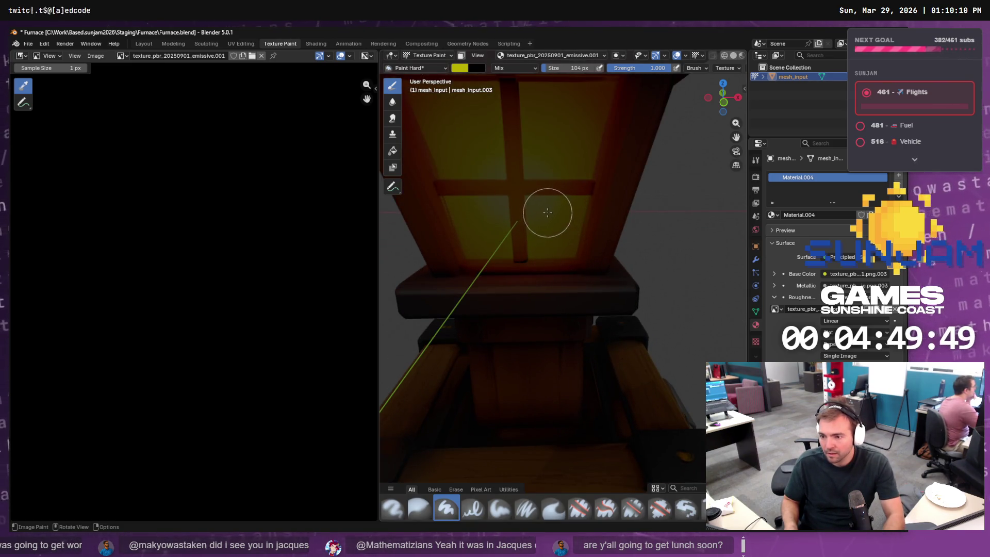
key("bracketleft")
key("bracketleft")
key("bracketleft")
mouse_move(534, 204)
left_mouse_down()
mouse_move(536, 255)
mouse_move(562, 251)
mouse_move(579, 209)
mouse_move(537, 200)
mouse_move(554, 215)
mouse_move(450, 202)
mouse_move(496, 202)
mouse_move(502, 236)
mouse_move(464, 229)
left_mouse_up()
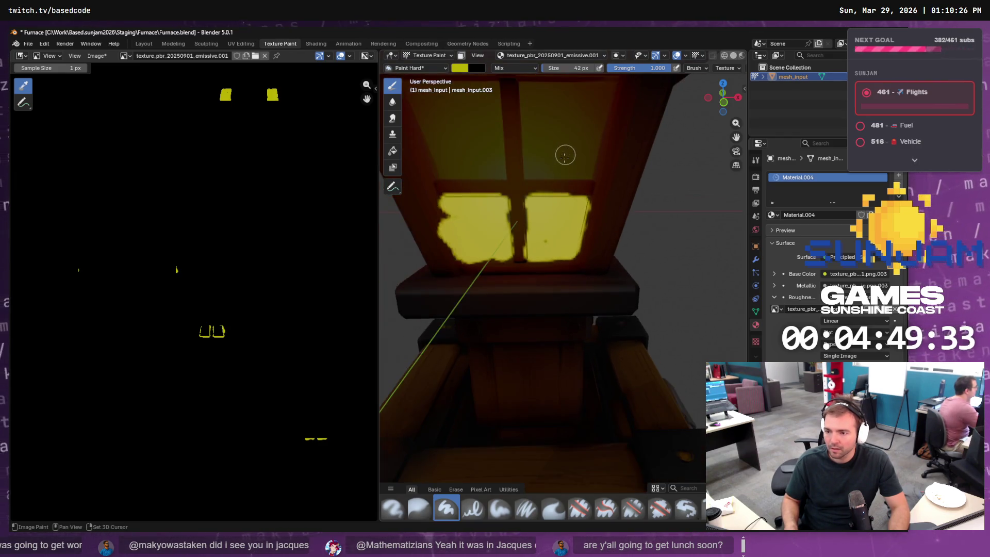
mouse_move(514, 158)
left_mouse_down()
mouse_move(521, 207)
mouse_move(567, 230)
mouse_move(542, 211)
mouse_move(522, 168)
mouse_move(577, 229)
mouse_move(539, 222)
mouse_move(479, 168)
mouse_move(423, 155)
mouse_move(474, 227)
mouse_move(436, 214)
left_mouse_up()
key("f")
left_click(531, 181)
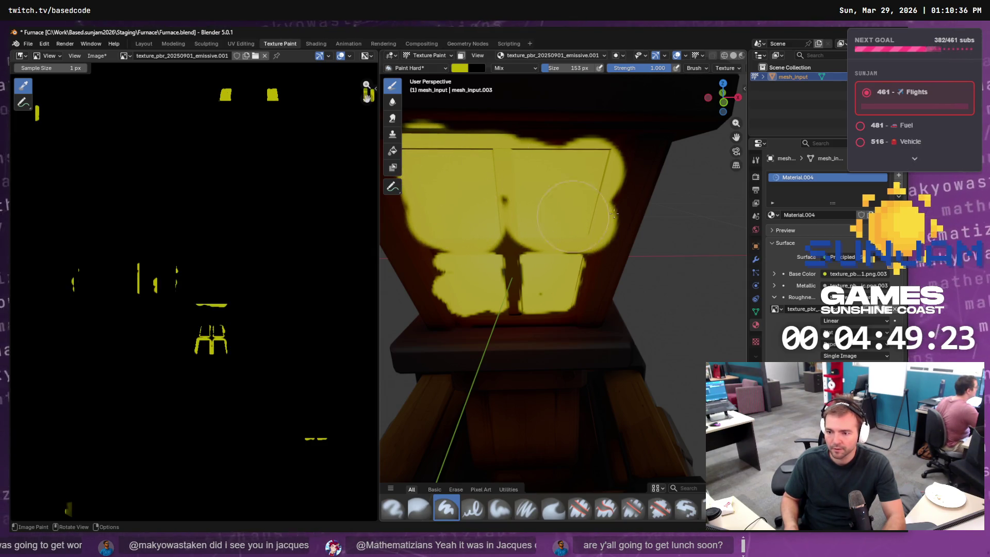
left_click_drag(642, 237, 530, 165)
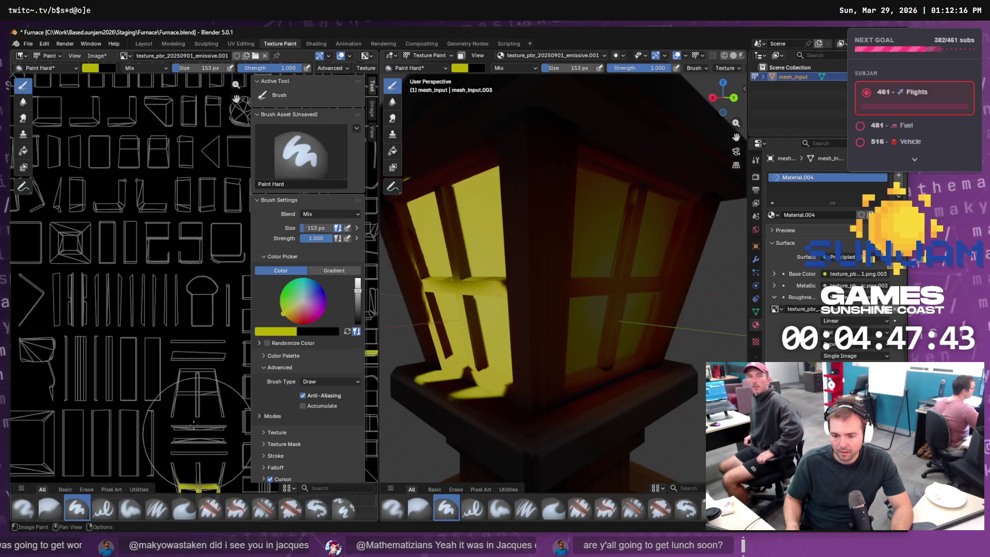
Pan the texture image and orbit to the lantern's front, undoing a stray yellow dab
left_click_drag(157, 293, 147, 328)
scroll(146, 328, "down", 4)
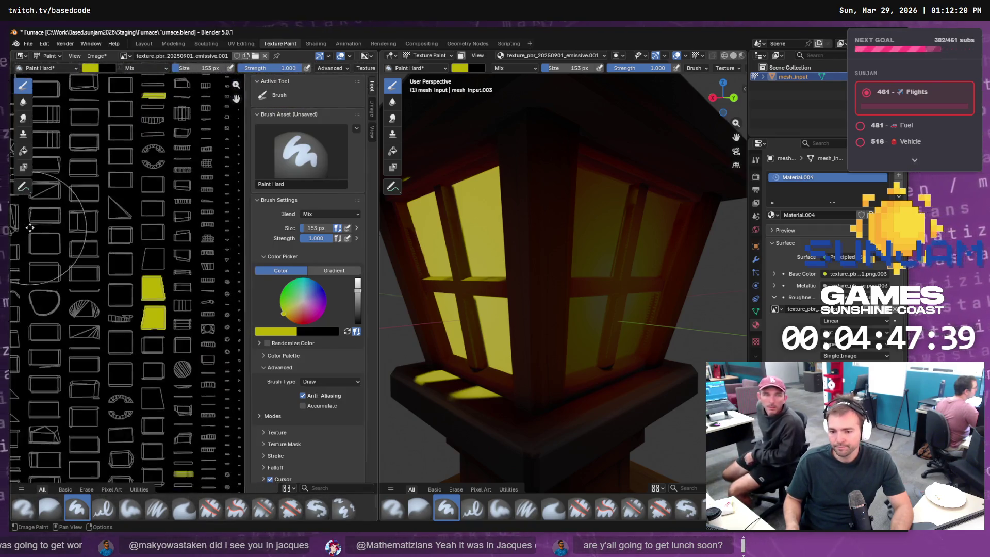
scroll(170, 217, "up", 3)
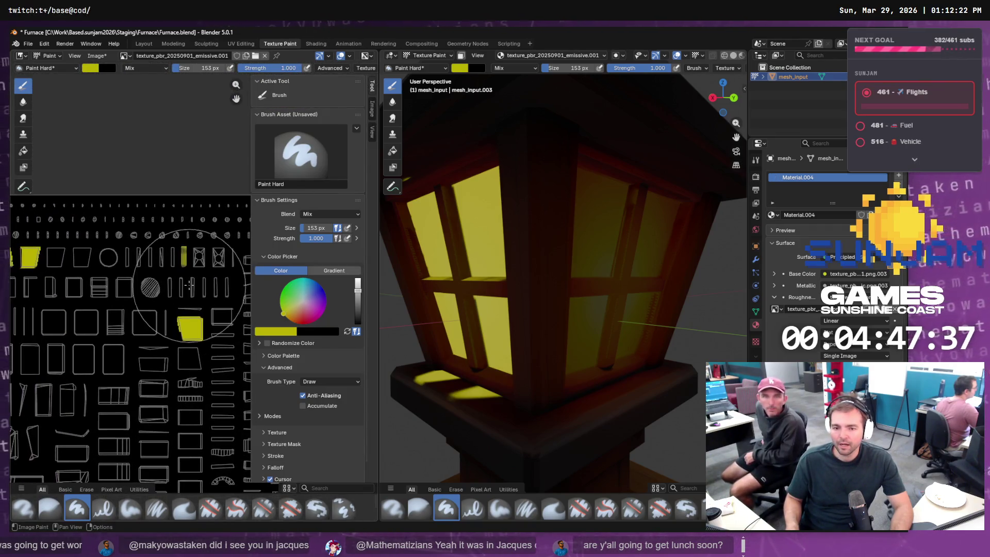
scroll(189, 299, "down", 3)
scroll(195, 361, "up", 3)
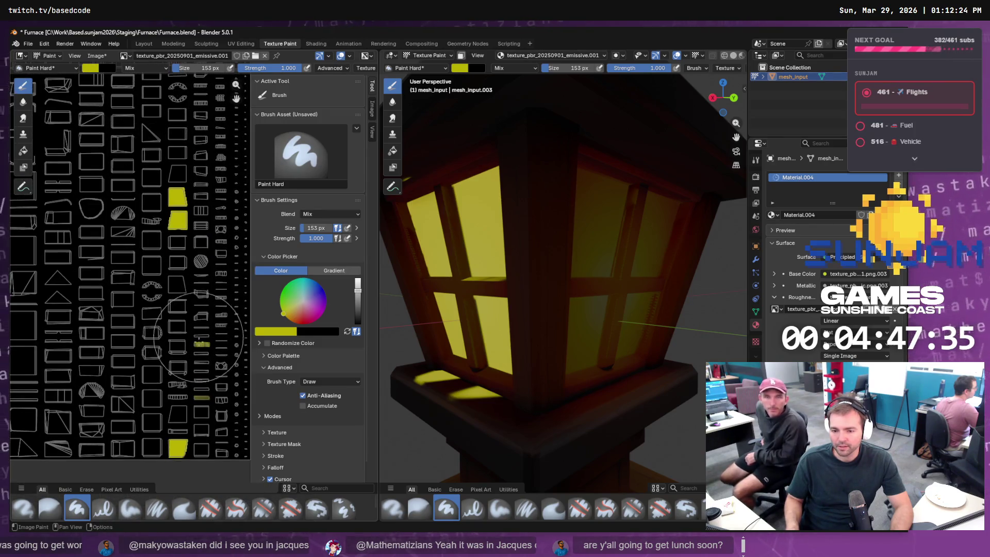
left_click(195, 361)
key("ctrl+z")
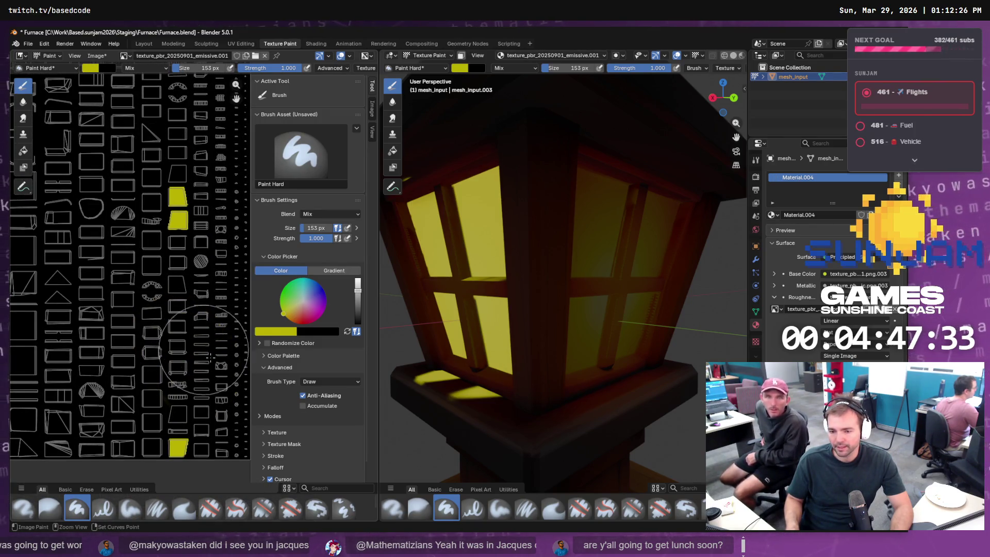
left_click_drag(592, 415, 600, 379)
scroll(592, 408, "down", 5)
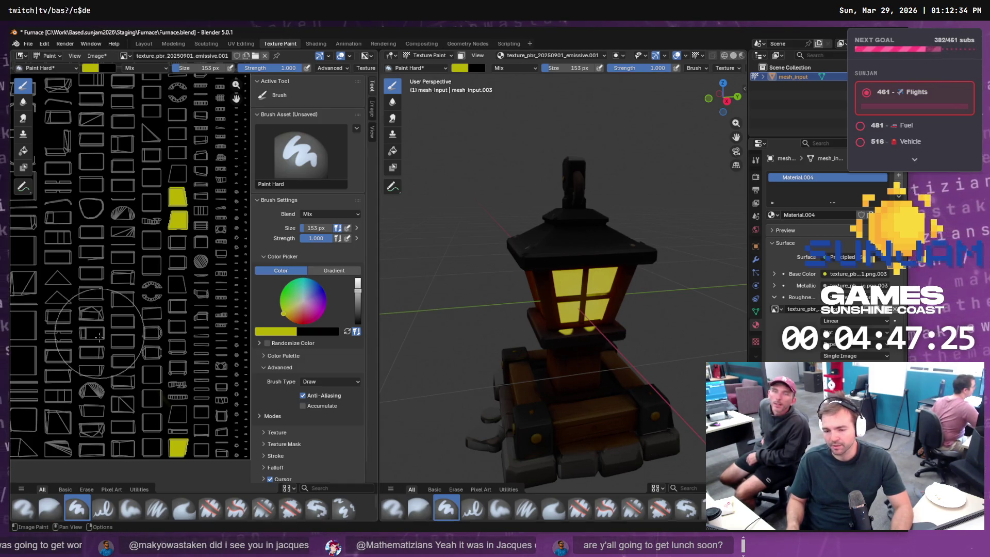
scroll(122, 315, "down", 3)
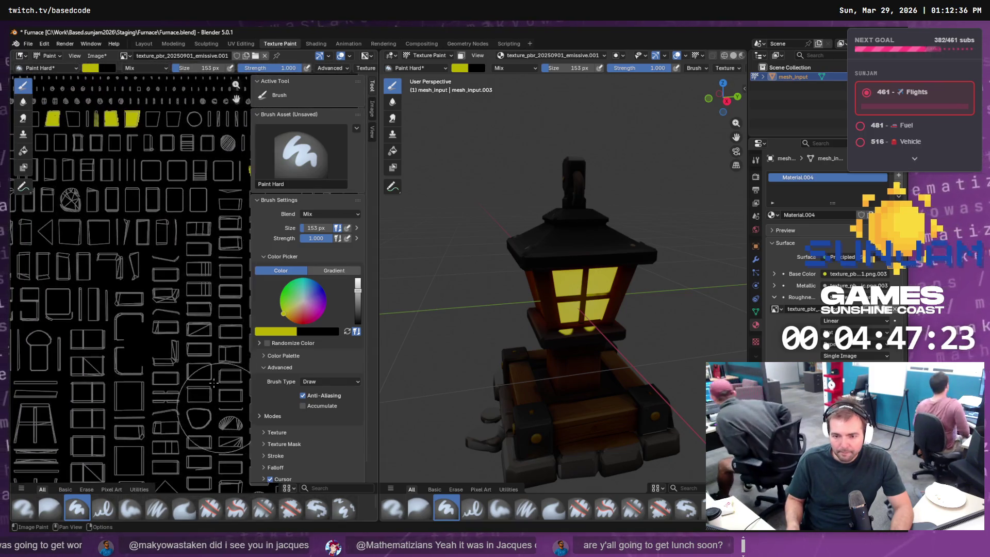
left_click_drag(123, 314, 192, 350)
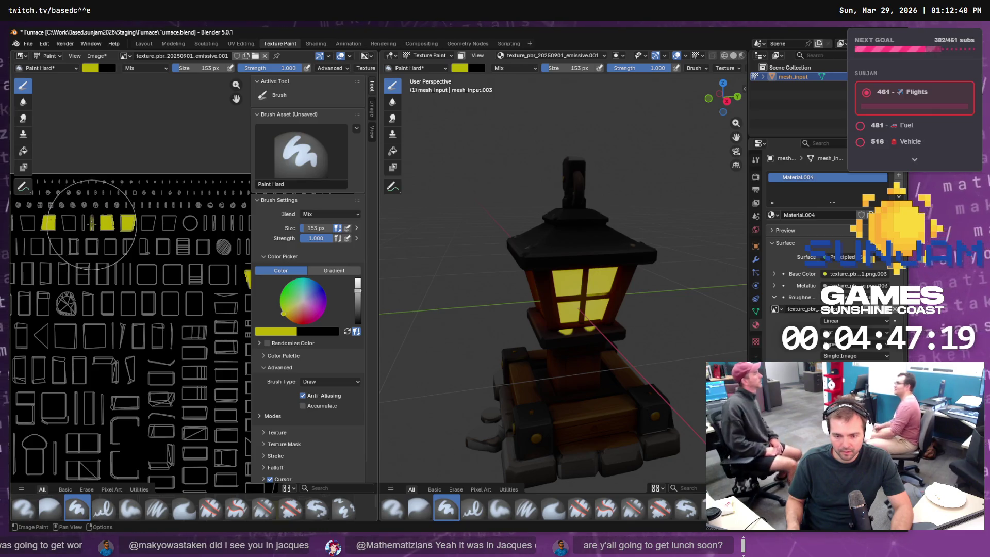
Set the brush to 25 then 84 px and paint yellow across the front window panes
key("f")
left_click(89, 209)
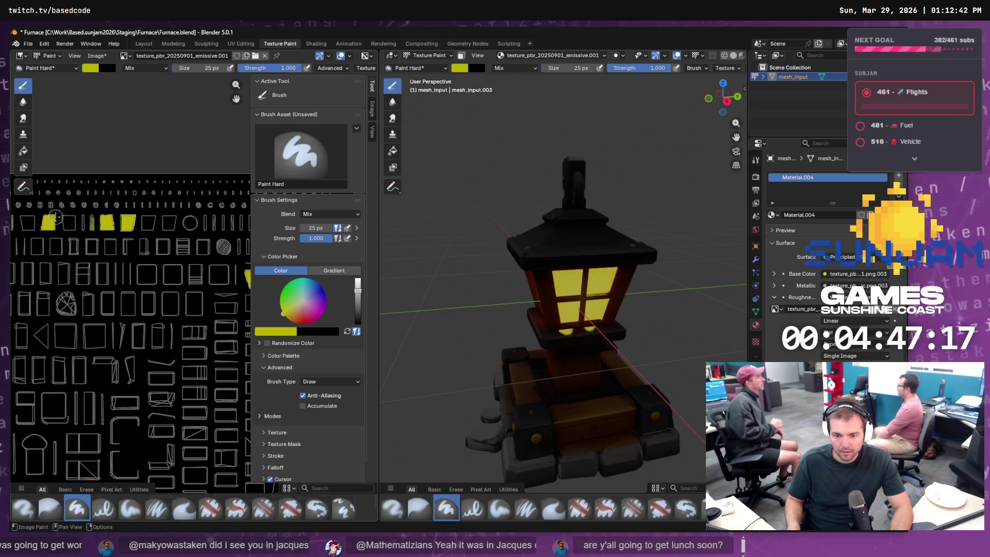
left_click_drag(91, 253, 212, 262)
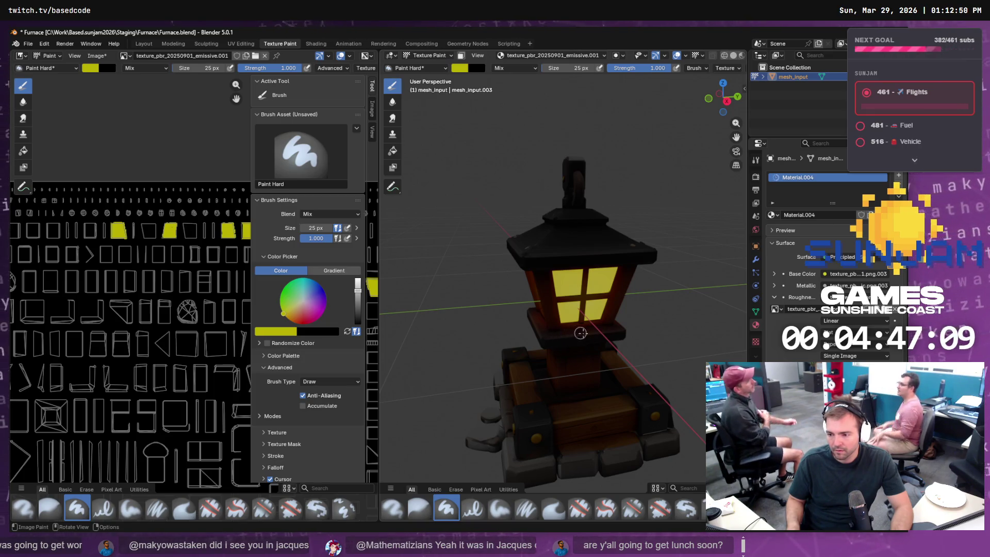
left_click_drag(580, 332, 511, 329)
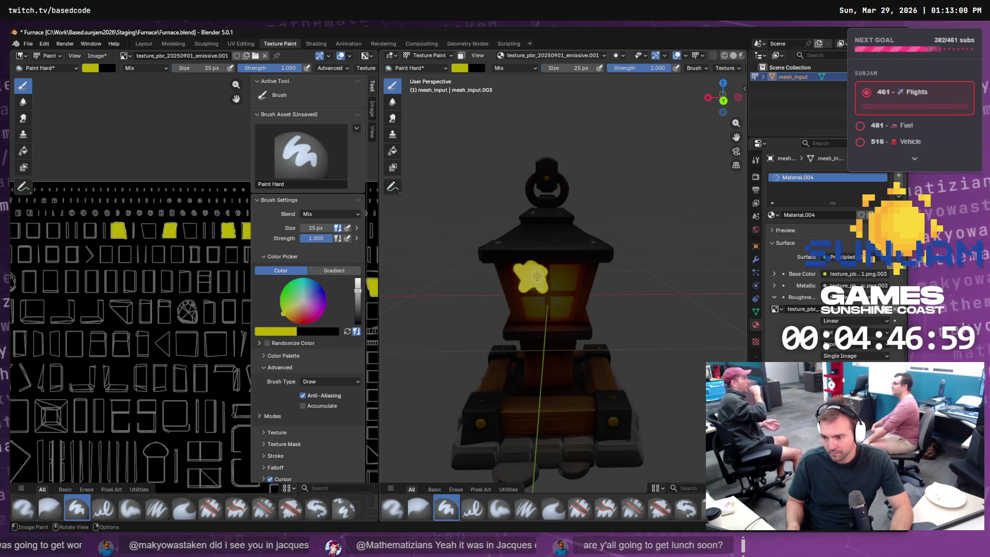
key("f")
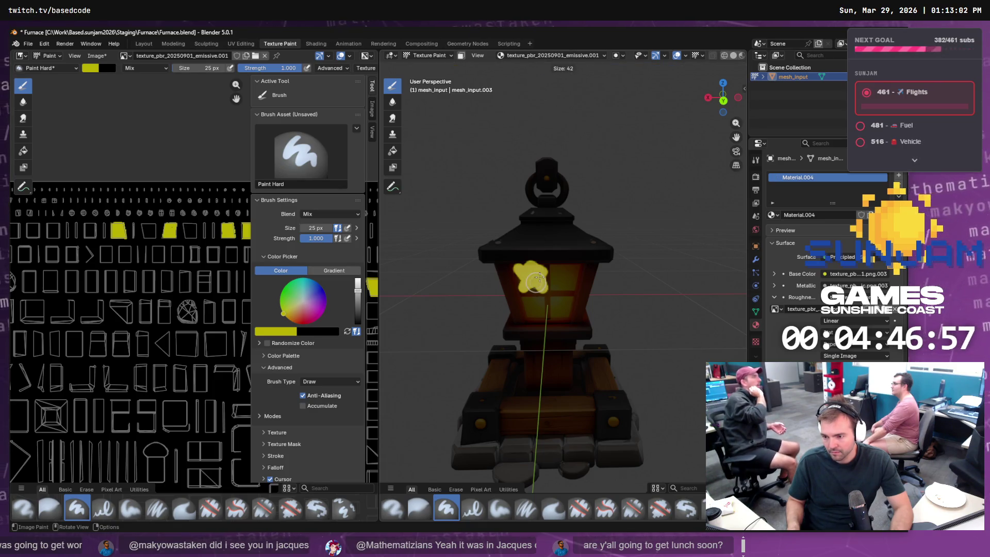
left_click(550, 268)
mouse_move(537, 284)
left_mouse_down()
mouse_move(539, 308)
mouse_move(566, 305)
mouse_move(569, 277)
mouse_move(464, 272)
left_mouse_up()
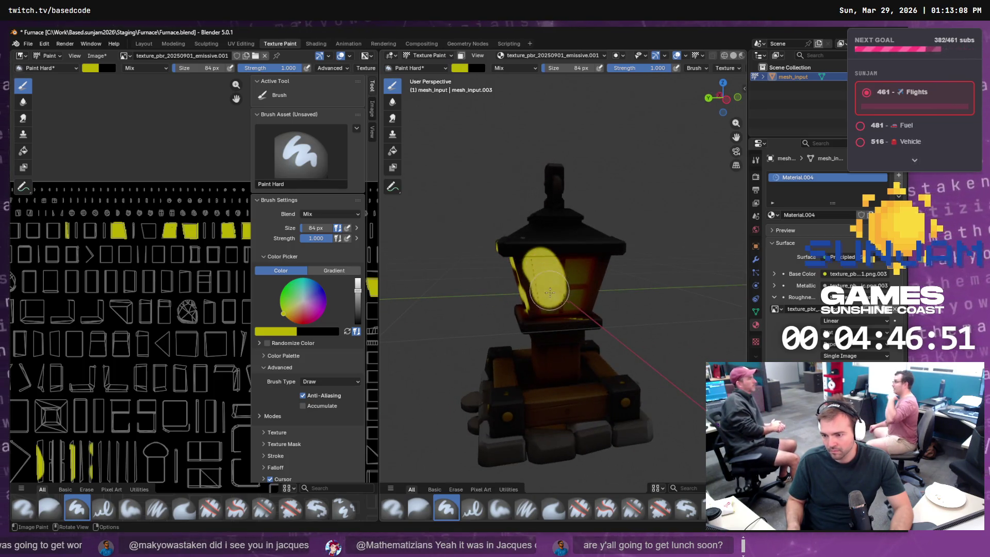
mouse_move(550, 292)
left_mouse_down()
mouse_move(561, 300)
mouse_move(579, 266)
left_mouse_up()
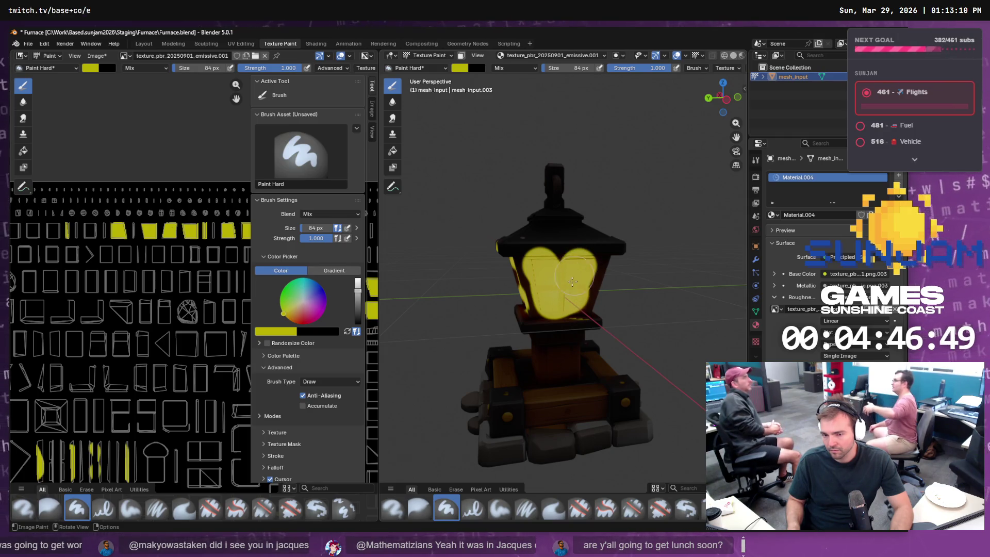
mouse_move(569, 332)
left_mouse_down()
mouse_move(457, 325)
mouse_move(521, 332)
mouse_move(469, 358)
left_mouse_up()
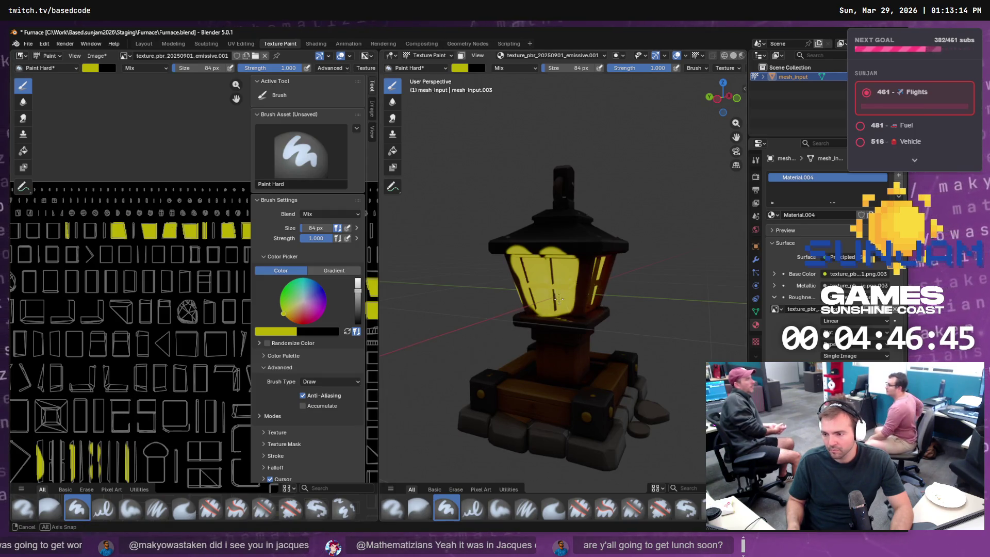
left_click_drag(559, 299, 490, 310)
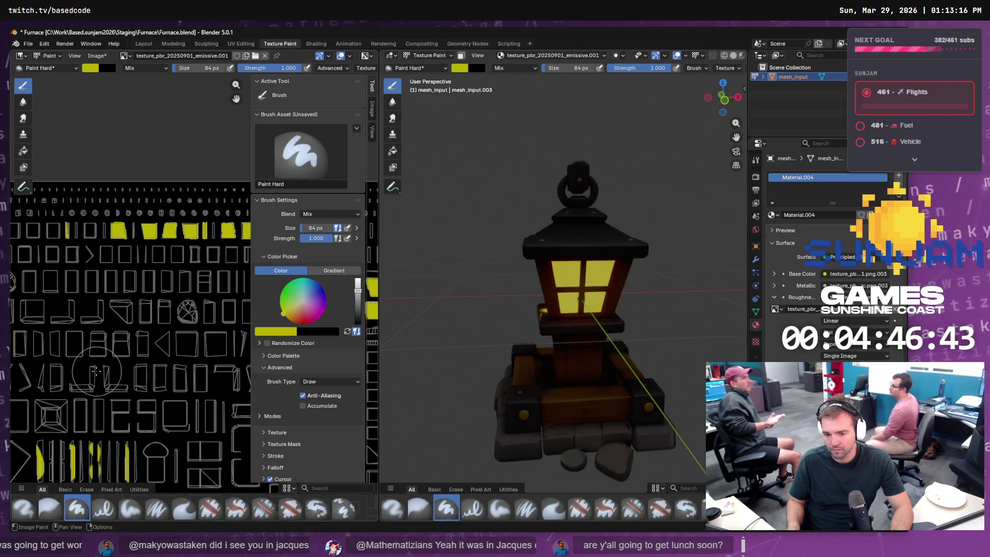
Zoom out and pan the image editor, and switch the brush blend to Add Alpha
scroll(98, 366, "down", 3)
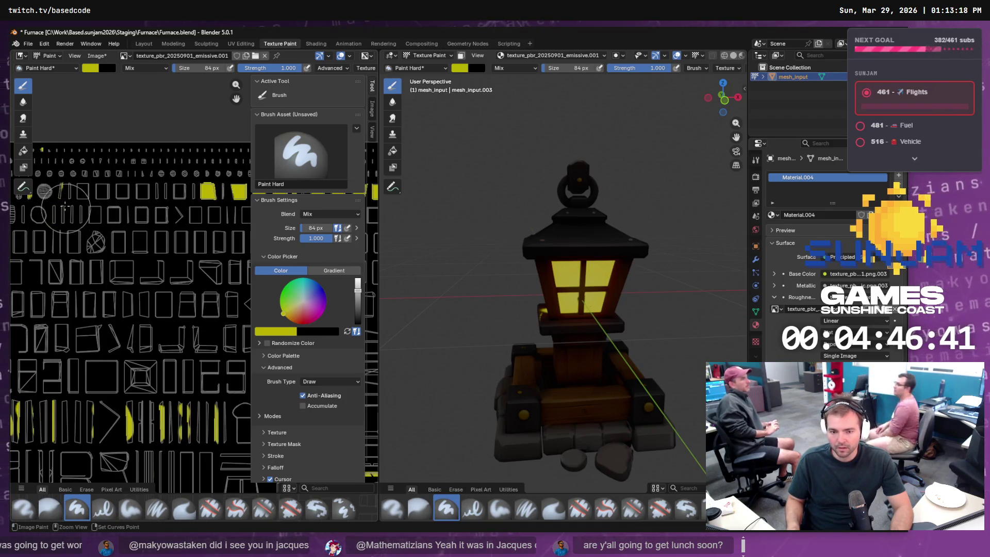
scroll(93, 247, "down", 6)
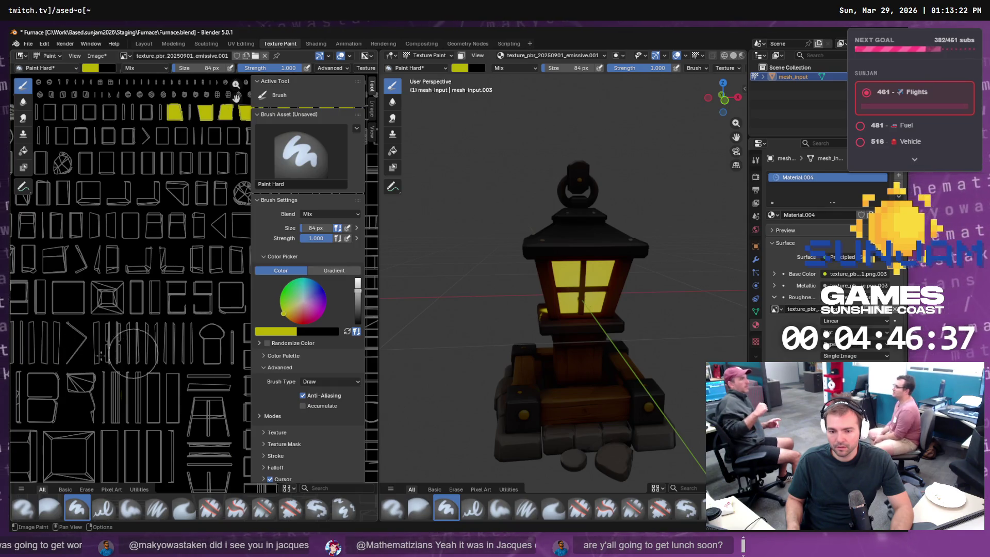
scroll(78, 309, "left", 5)
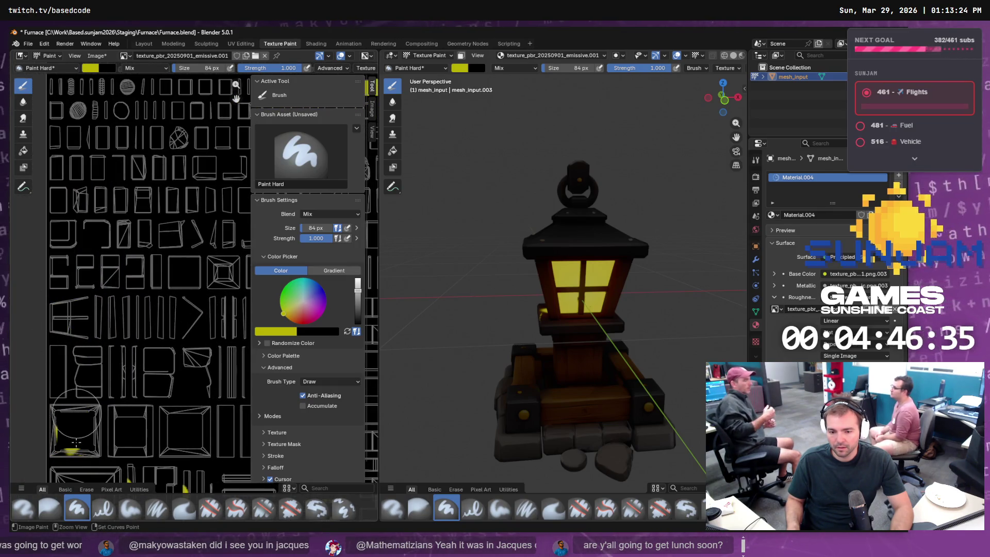
scroll(82, 277, "down", 5)
scroll(81, 277, "down", 2)
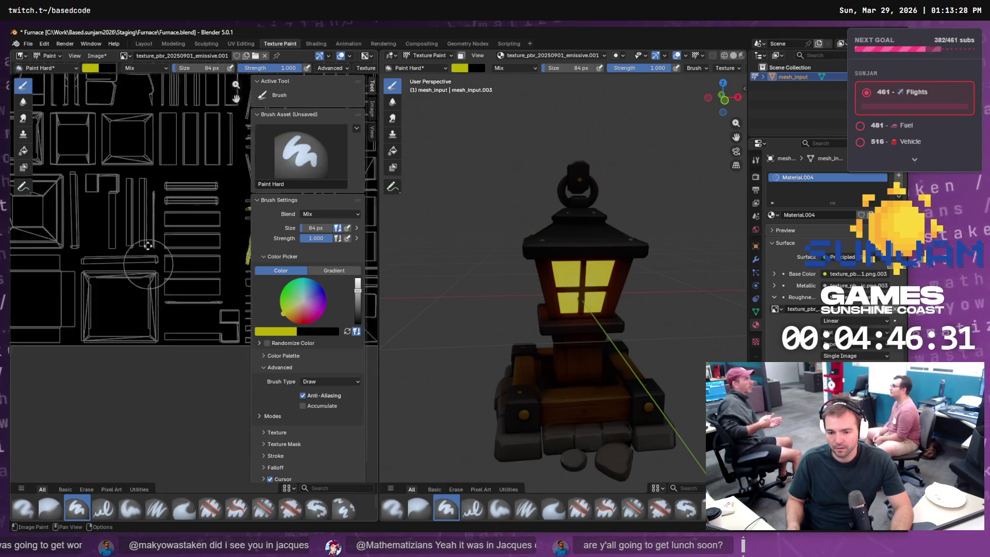
scroll(110, 304, "down", 10)
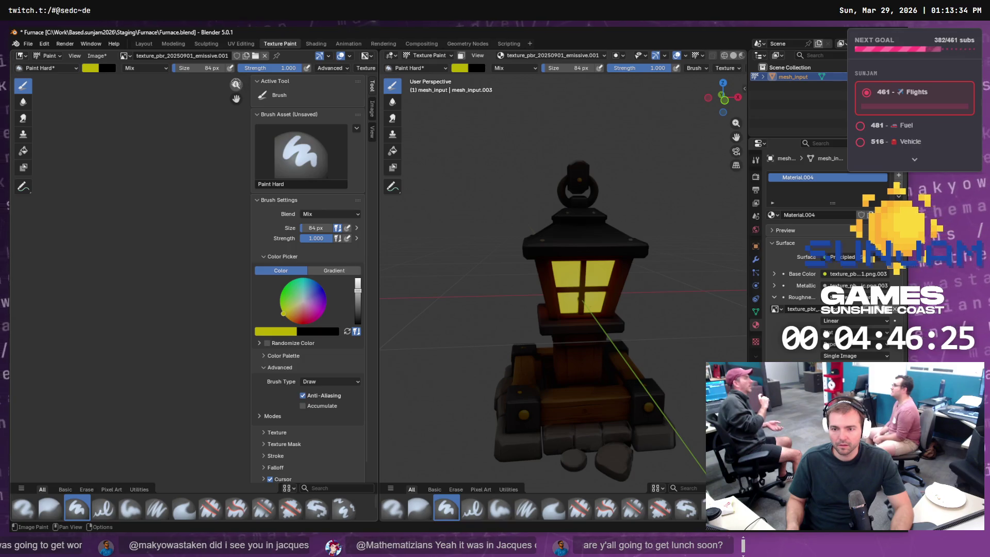
left_click_drag(236, 84, 206, 117)
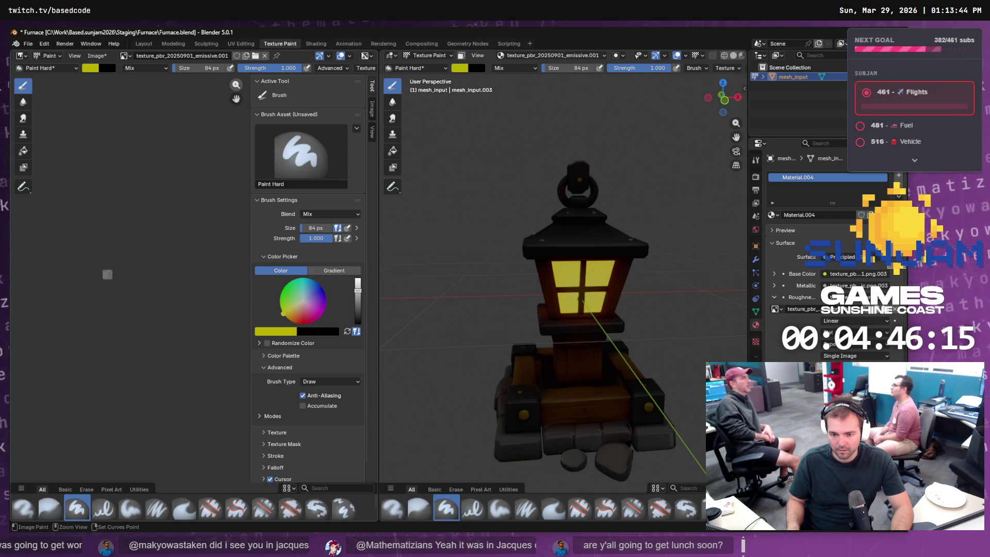
left_click_drag(70, 301, 140, 295)
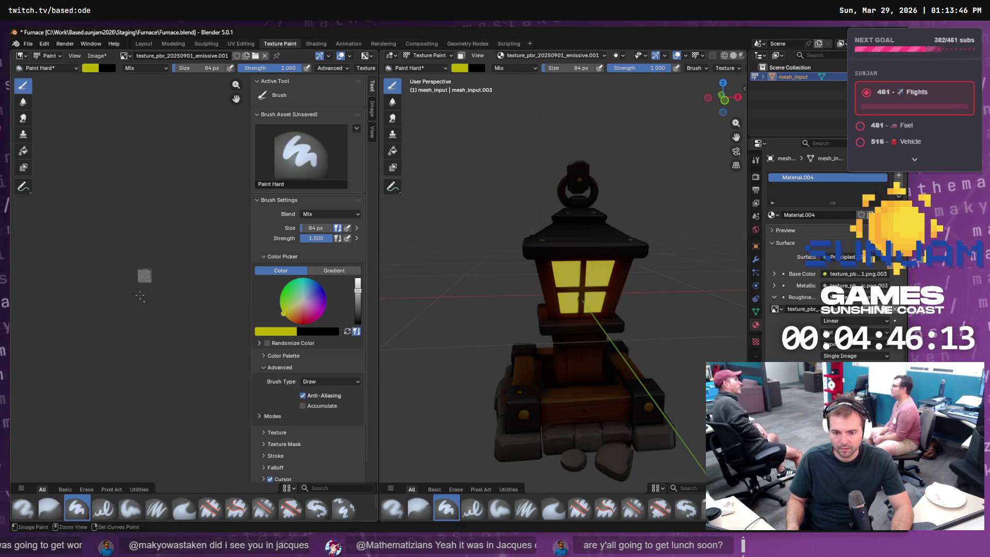
key("shift+a")
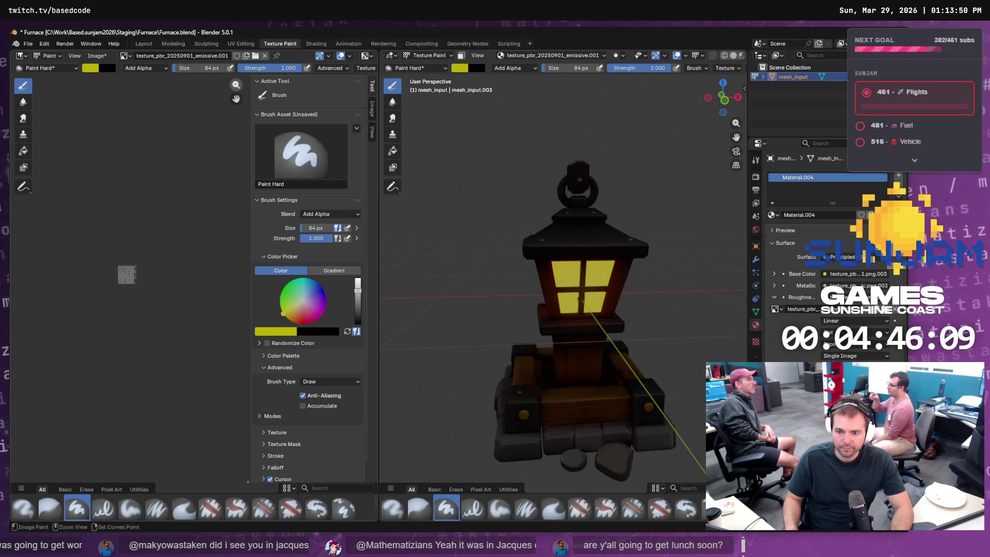
Enlarge and centre the texture atlas, then orbit to view the lantern from above
scroll(188, 281, "up", 4)
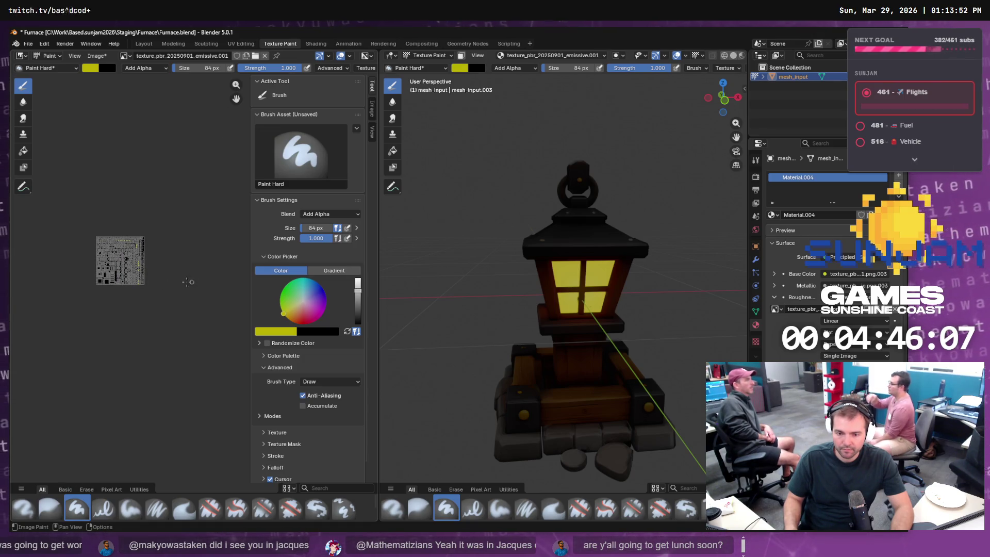
left_click_drag(235, 84, 235, 84)
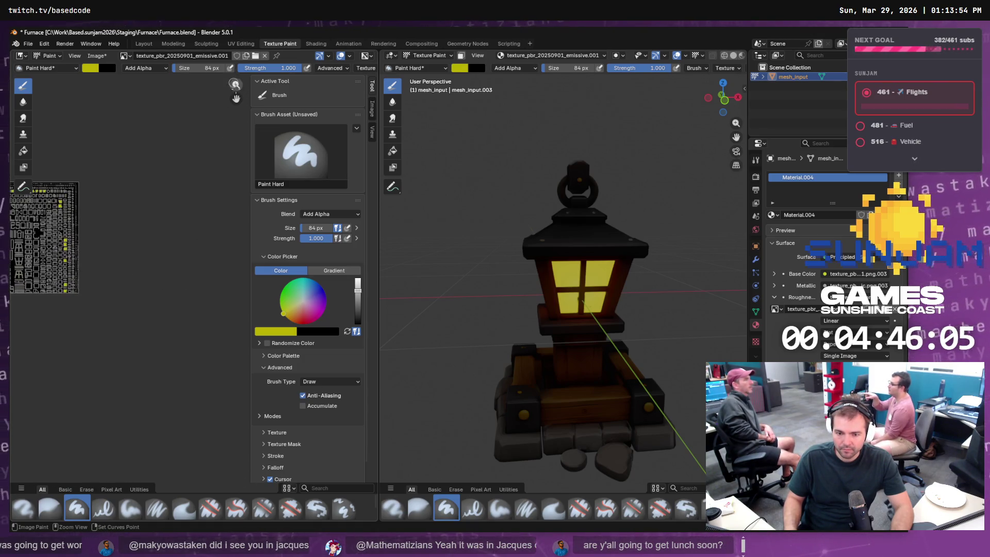
left_click_drag(57, 251, 209, 122)
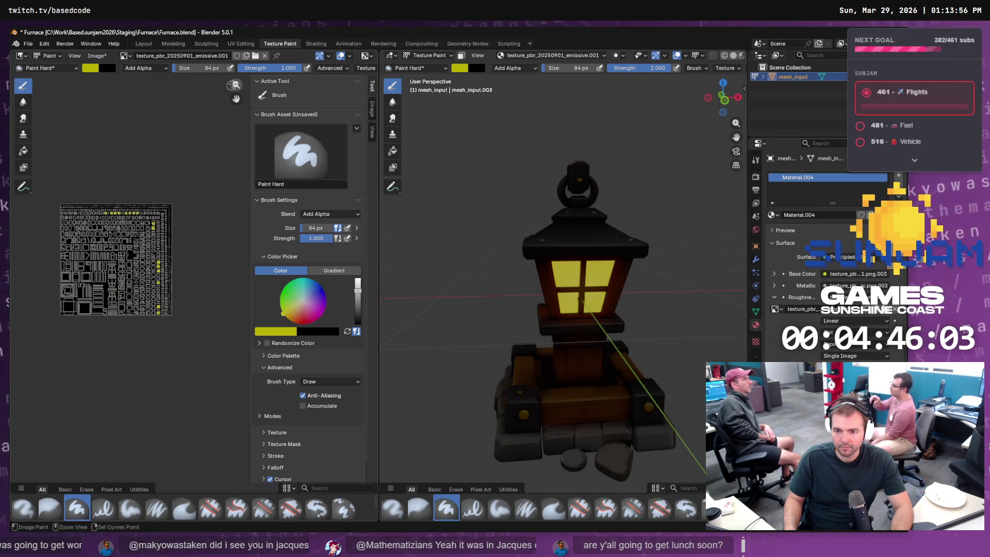
mouse_move(234, 84)
left_mouse_down()
mouse_move(183, 155)
mouse_move(208, 244)
left_mouse_up()
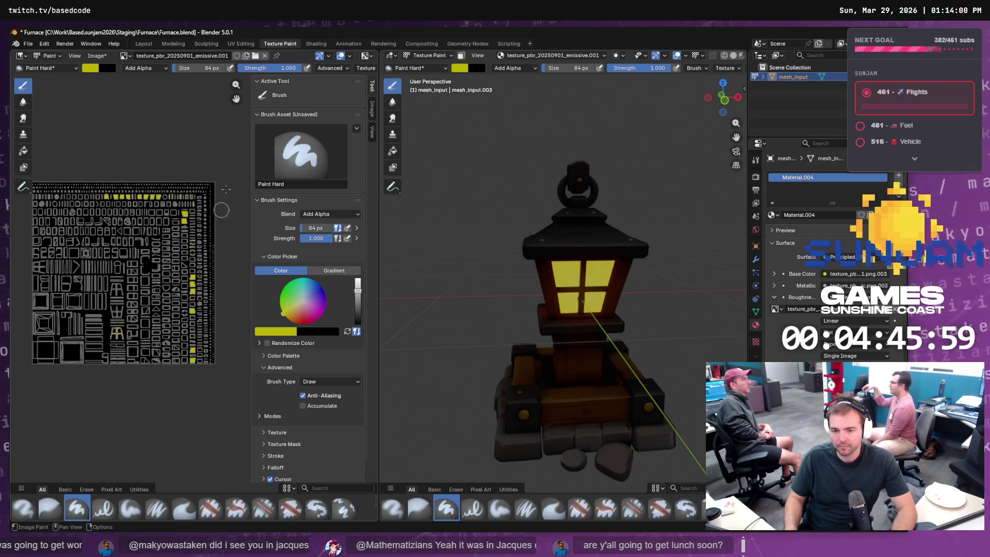
left_click_drag(236, 84, 213, 119)
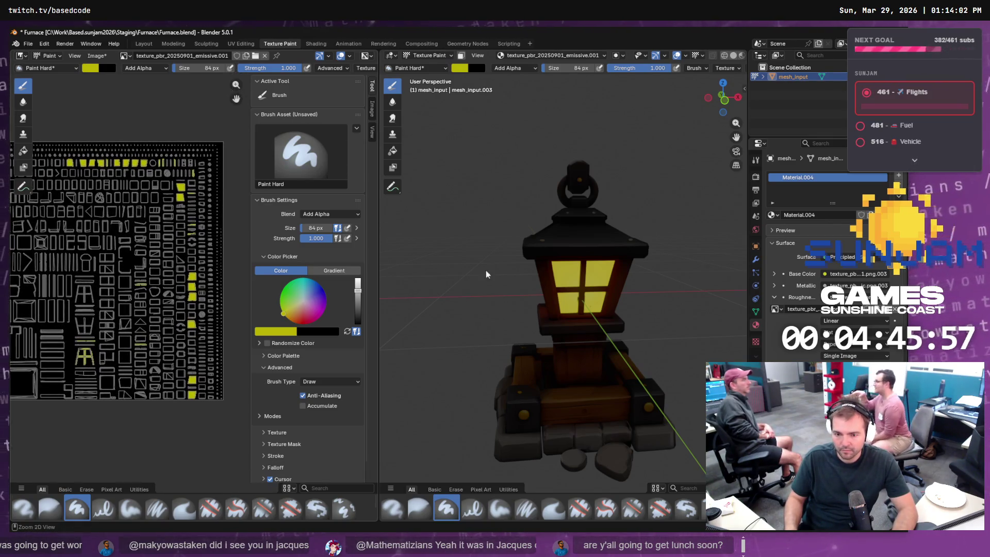
left_click_drag(723, 98, 688, 106)
left_click_drag(359, 227, 208, 204)
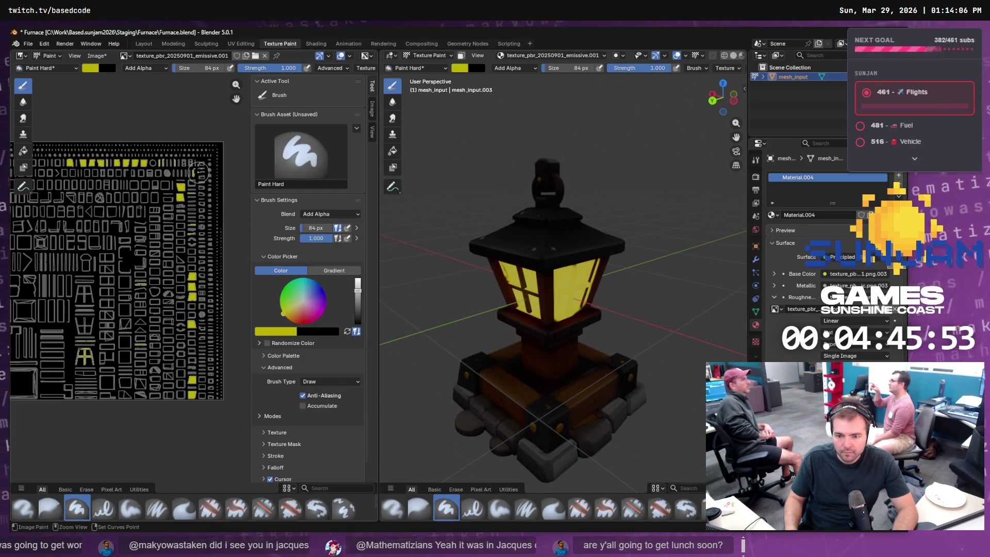
scroll(198, 196, "up", 5)
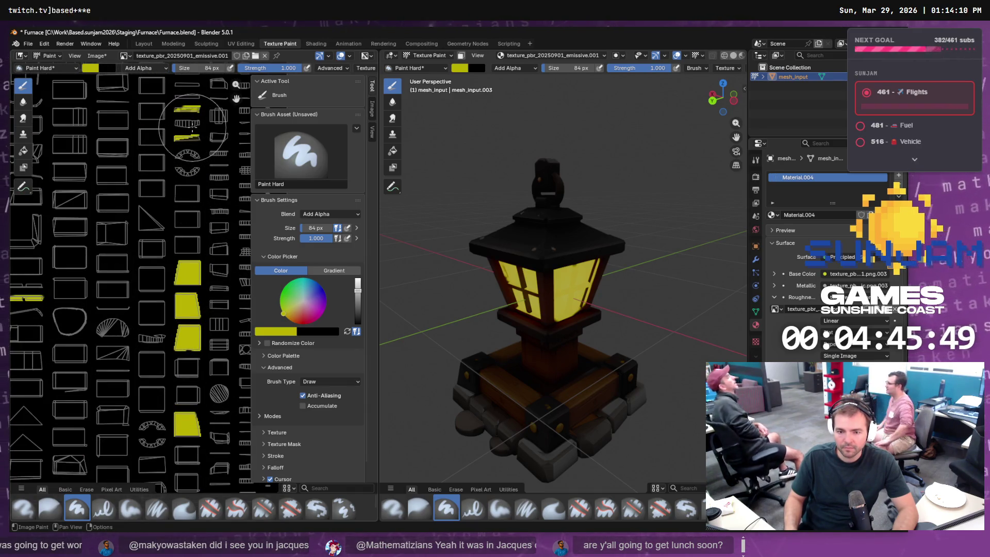
Paint short yellow strokes on a UV island, then set the paint colour to black
right_click(196, 142)
mouse_move(175, 138)
left_mouse_down()
mouse_move(200, 136)
mouse_move(200, 108)
left_mouse_up()
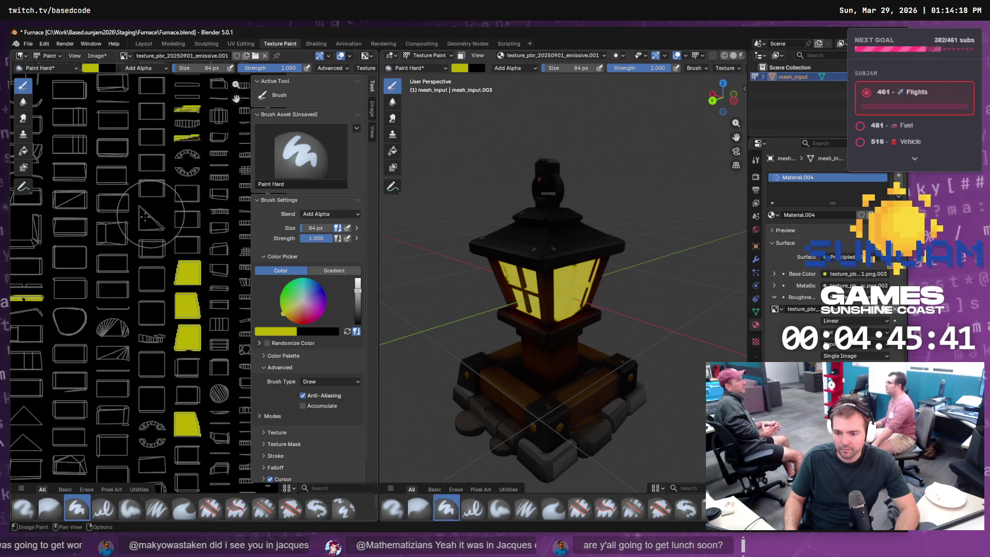
scroll(84, 266, "down", 5)
scroll(84, 266, "down", 2)
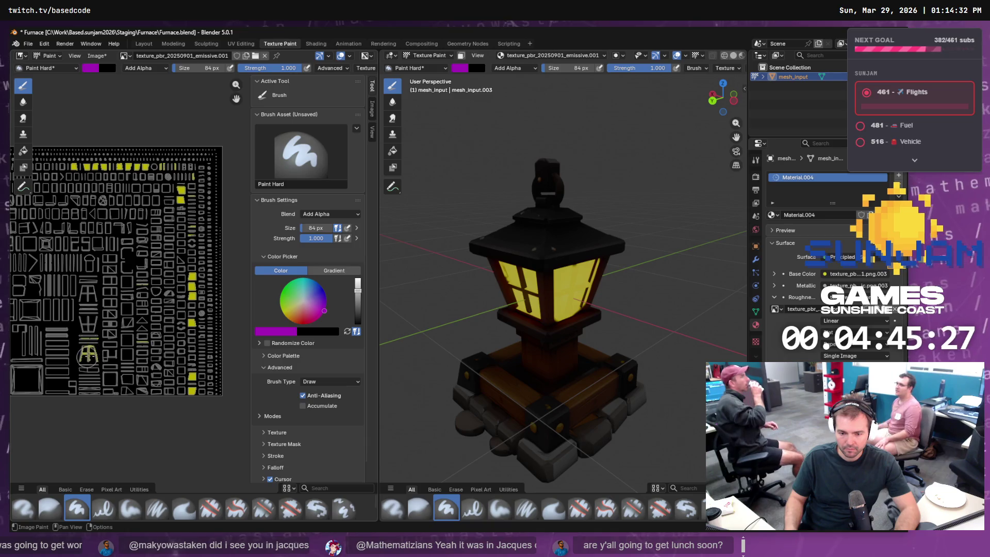
scroll(88, 356, "up", 4)
scroll(67, 410, "up", 3)
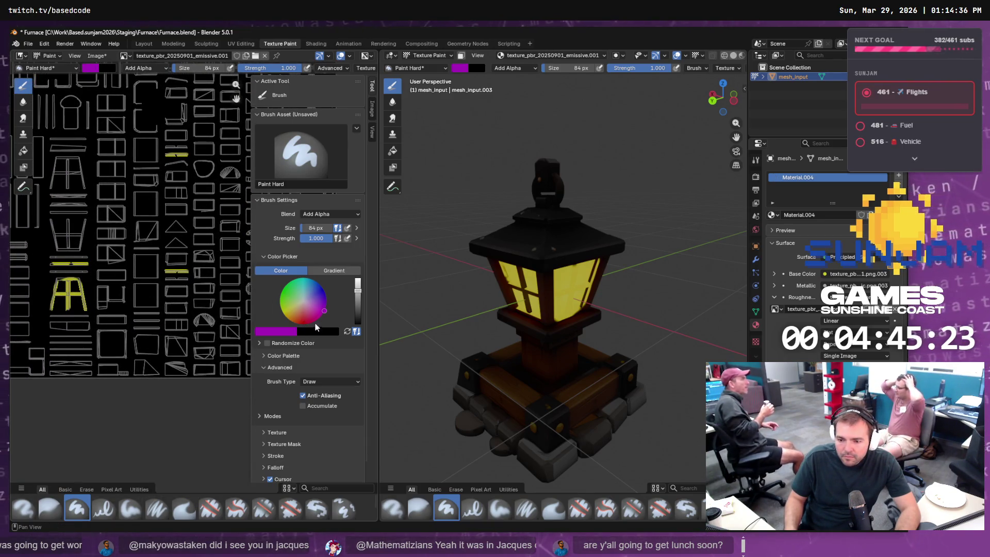
left_click_drag(357, 317, 357, 324)
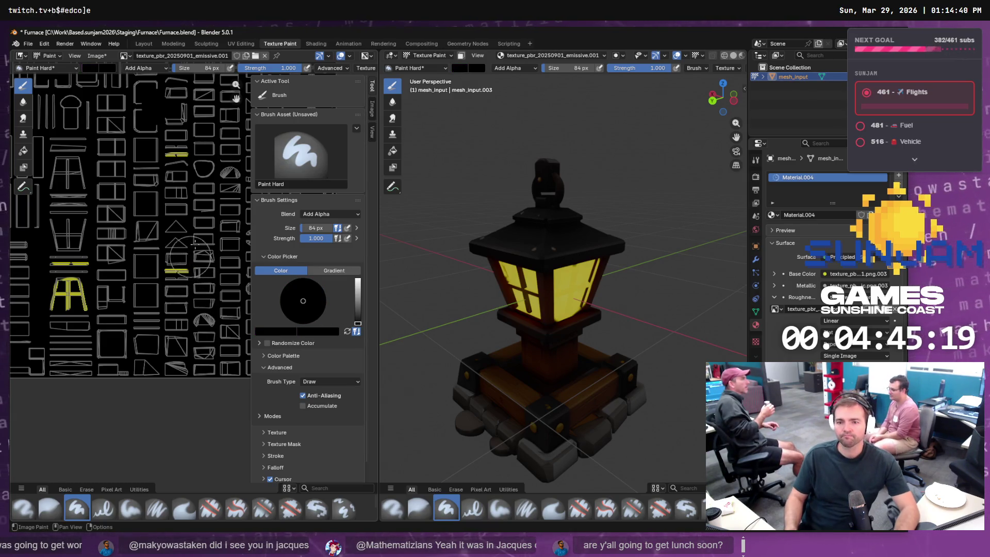
left_click(95, 57)
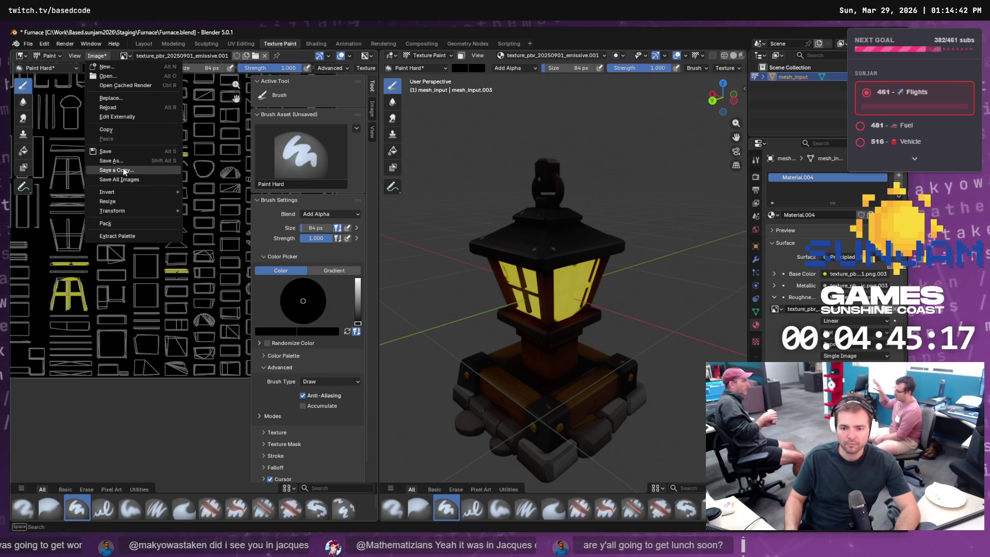
Start Save As for the texture and navigate to the Staging\Lantern folder
left_click(130, 161)
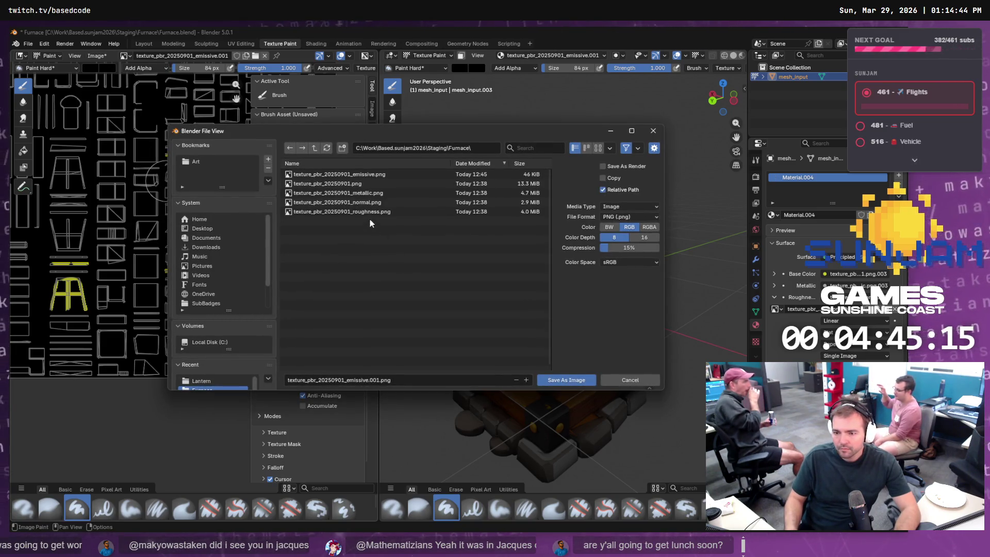
left_click(361, 174)
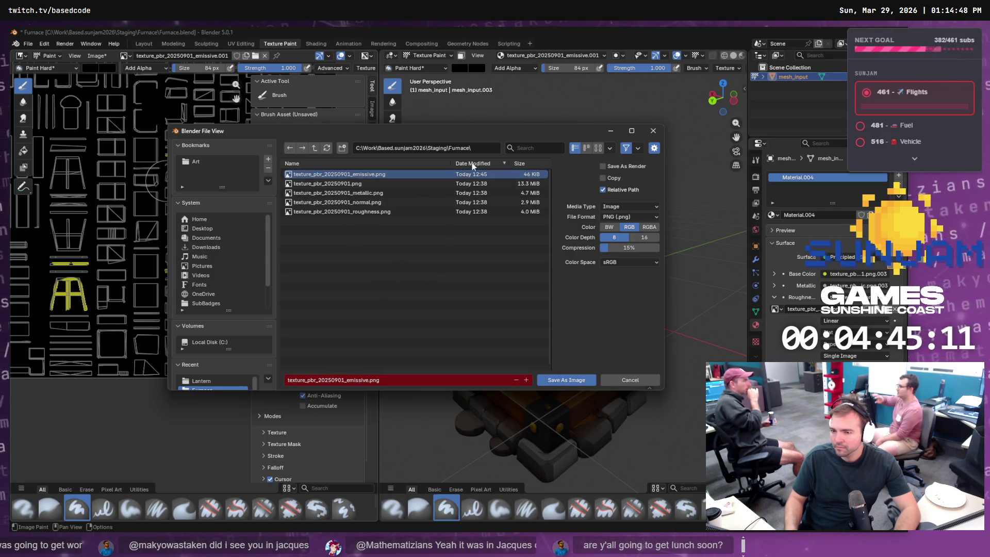
left_click(313, 147)
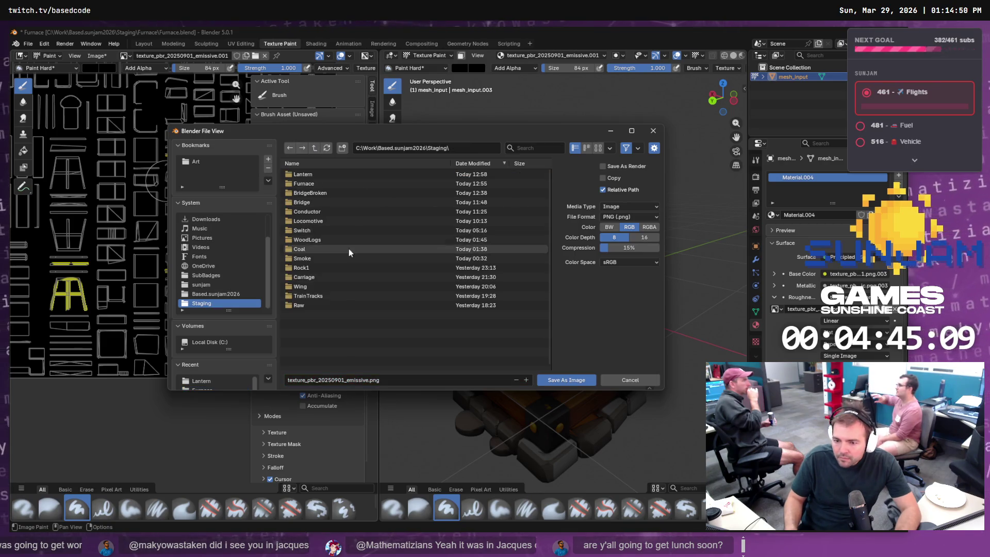
left_click(320, 224)
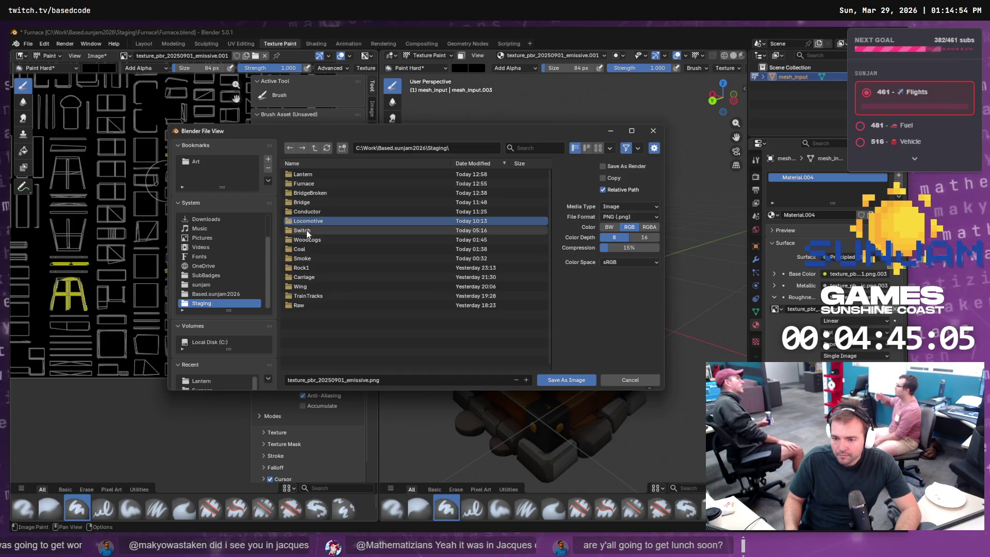
double_click(304, 174)
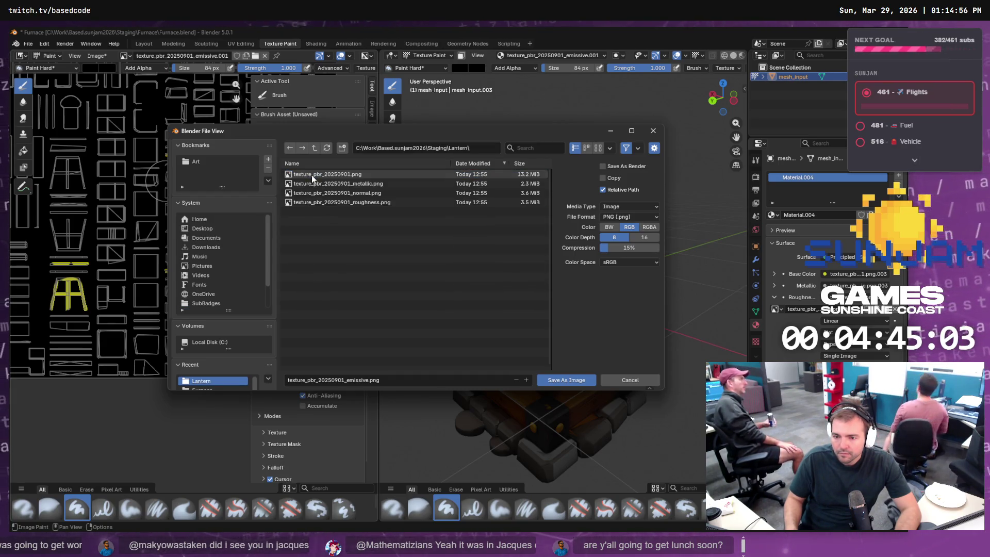
Save the image as texture_pbr_20250901_emissive.png, then paint black over part of it
left_click(354, 202)
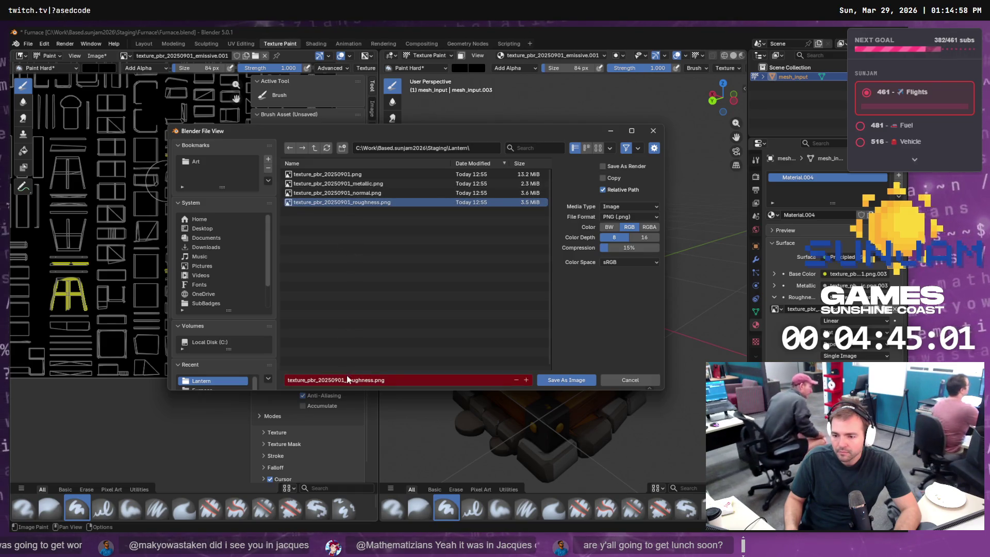
left_click(350, 380)
left_click(349, 380)
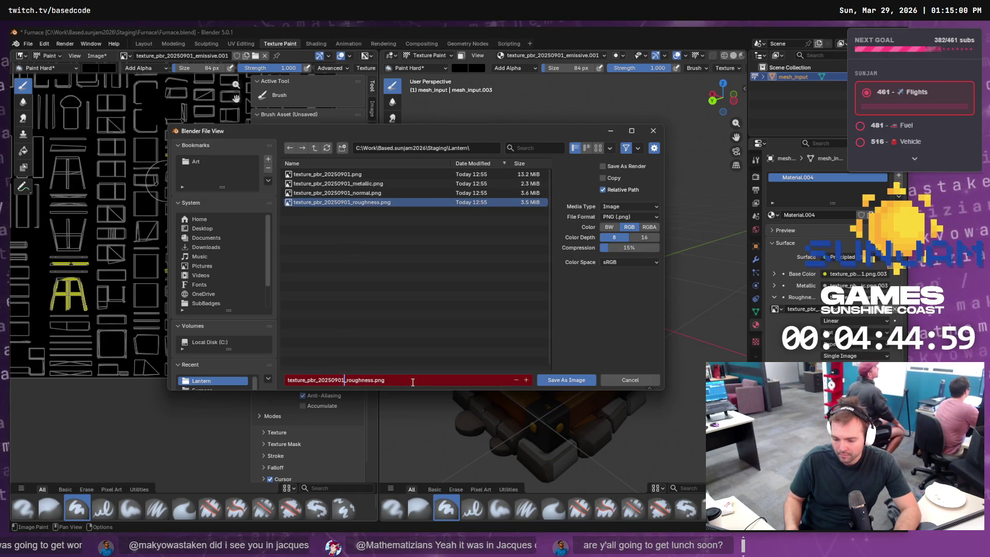
key("Right")
key("ctrl+shift+Right")
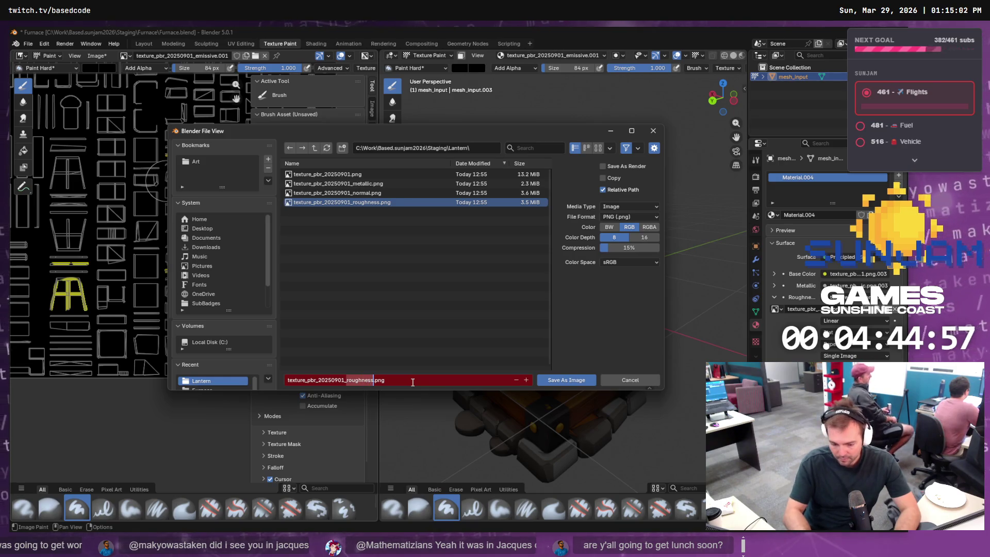
type("emissive")
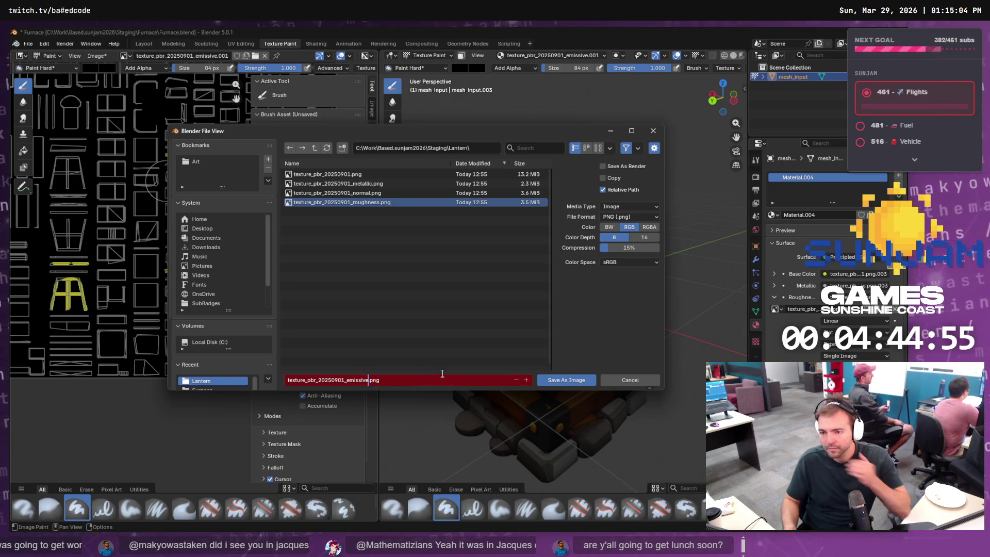
left_click(580, 383)
left_click(580, 384)
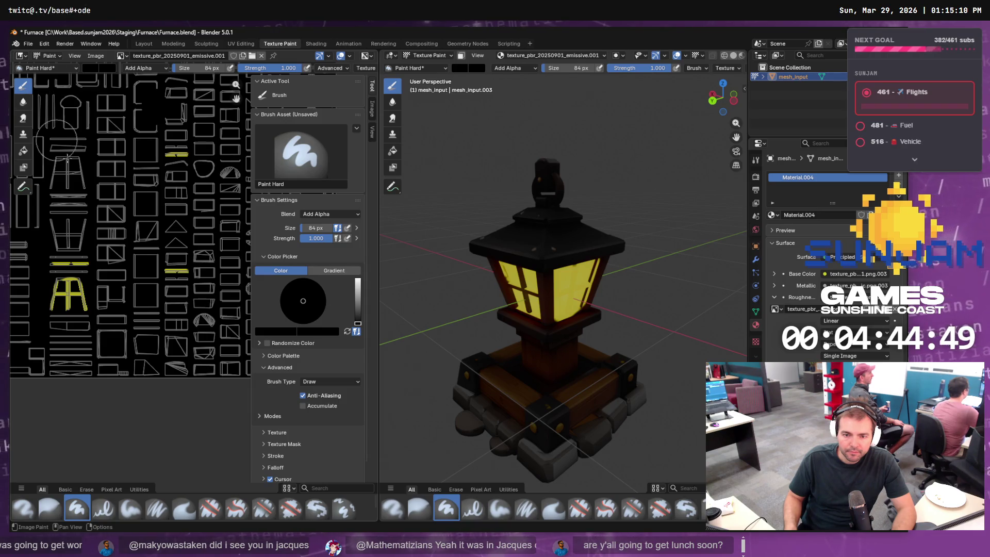
left_click_drag(177, 272, 172, 260)
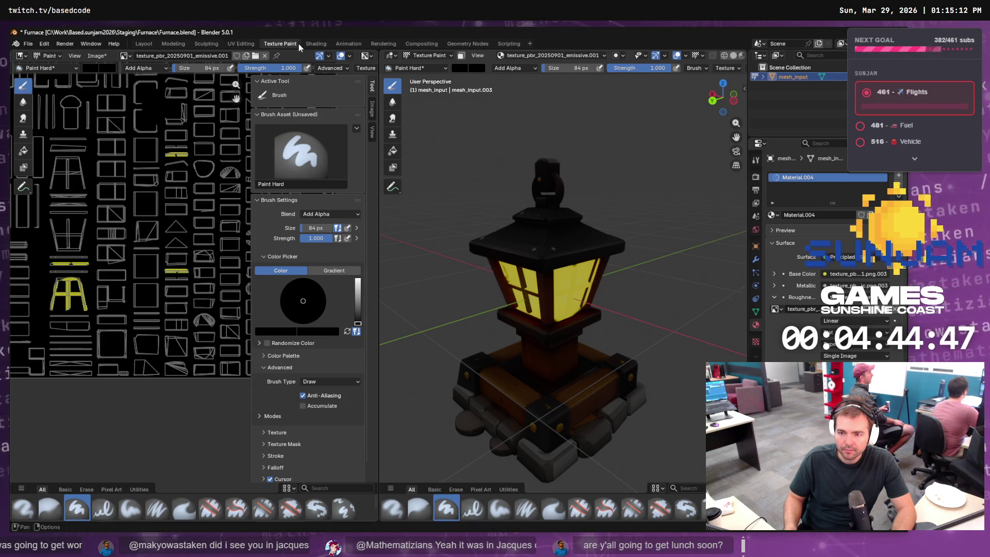
Zoom in on the yellow strip in the Image Editor and orbit to view the lantern windows from below
left_click(239, 44)
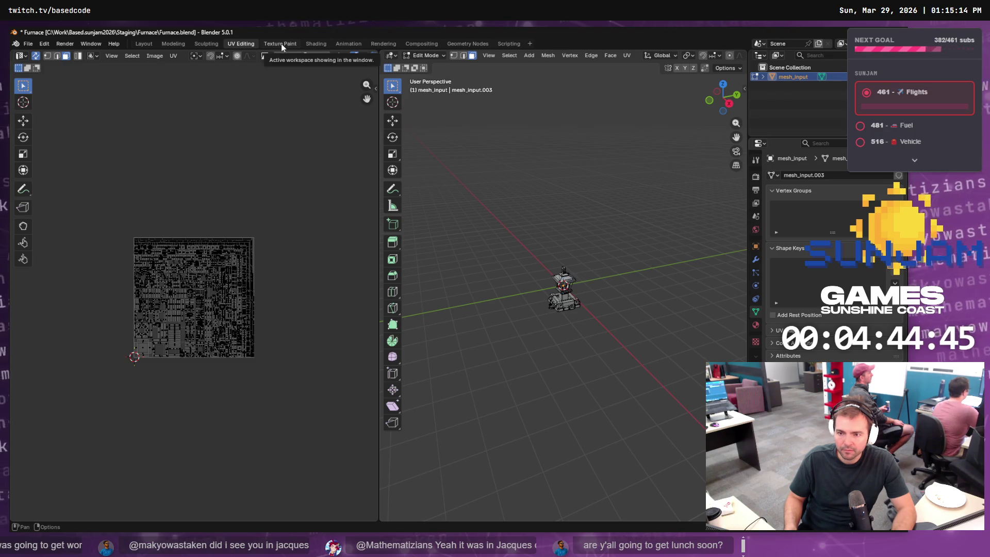
left_click(281, 43)
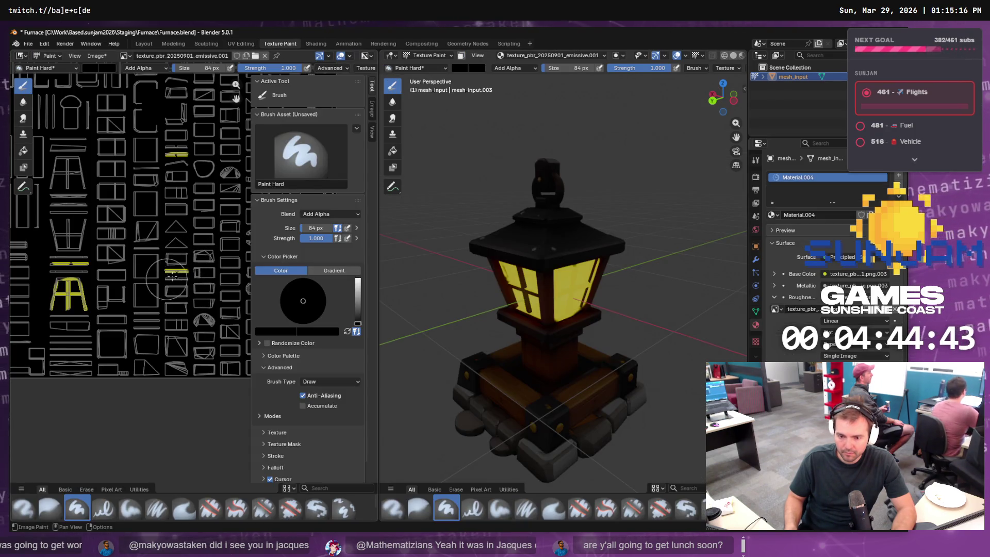
scroll(177, 267, "up", 5)
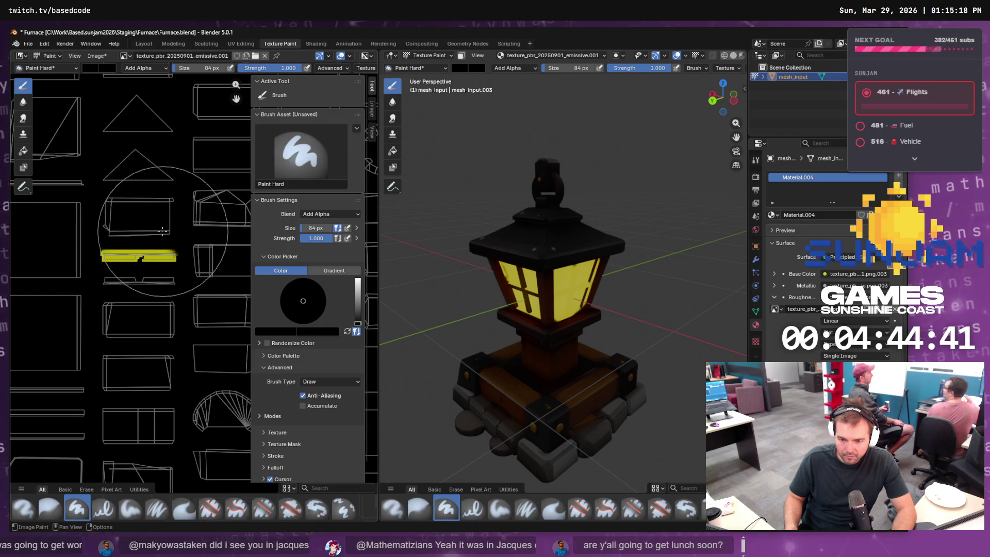
right_click(145, 253)
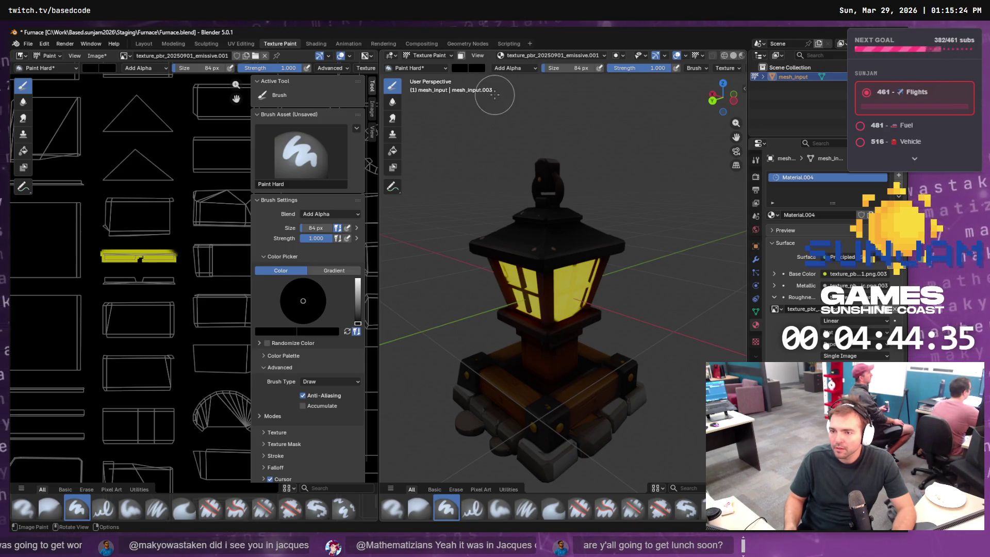
mouse_move(594, 323)
left_mouse_down()
mouse_move(487, 306)
mouse_move(851, 319)
left_mouse_up()
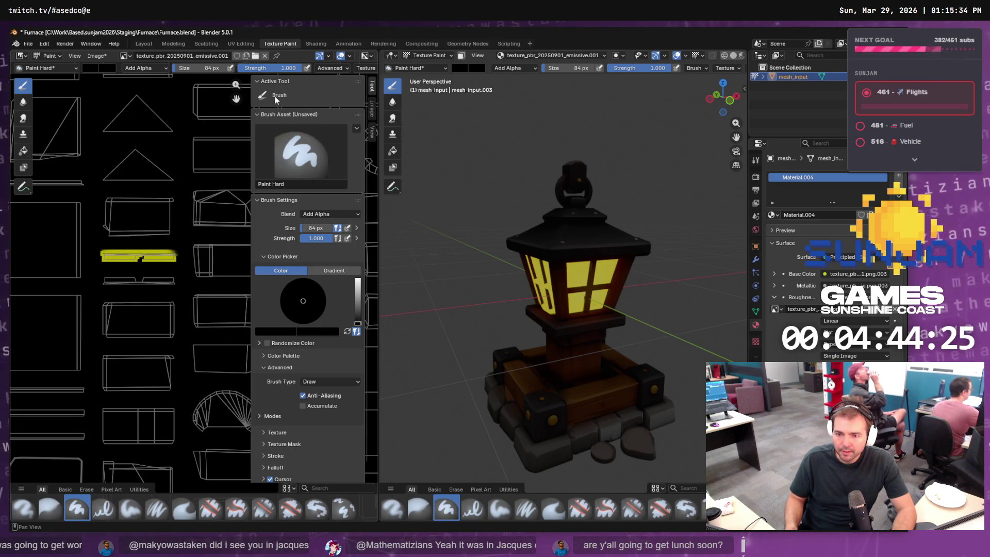
Soften the yellow strip on the emissive texture with the Blur brush
left_click(300, 164)
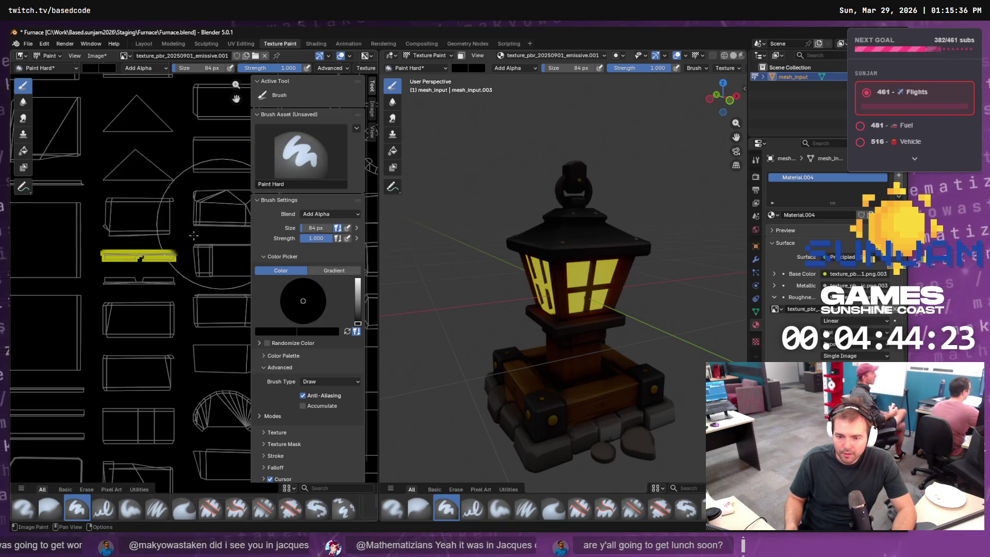
left_click(54, 68)
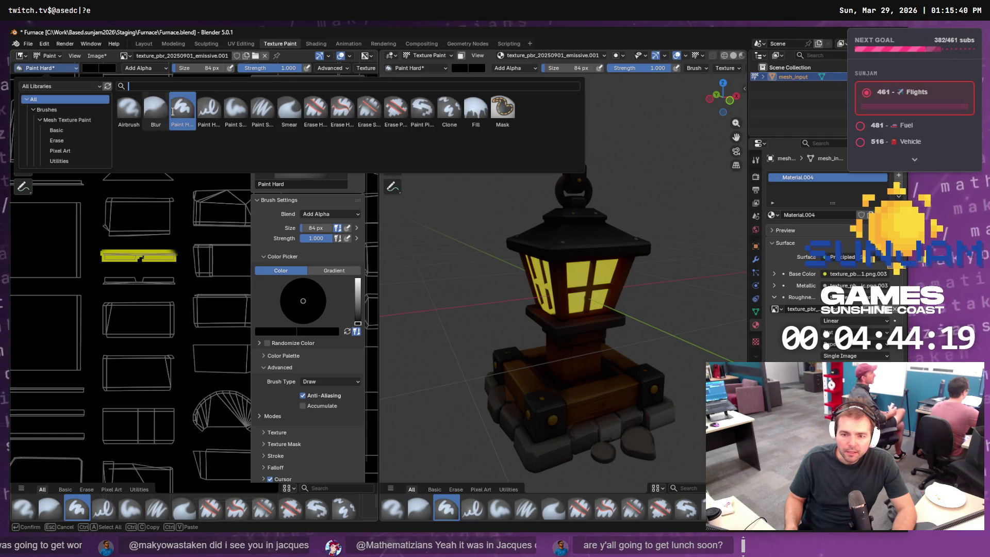
left_click(184, 112)
left_click(23, 102)
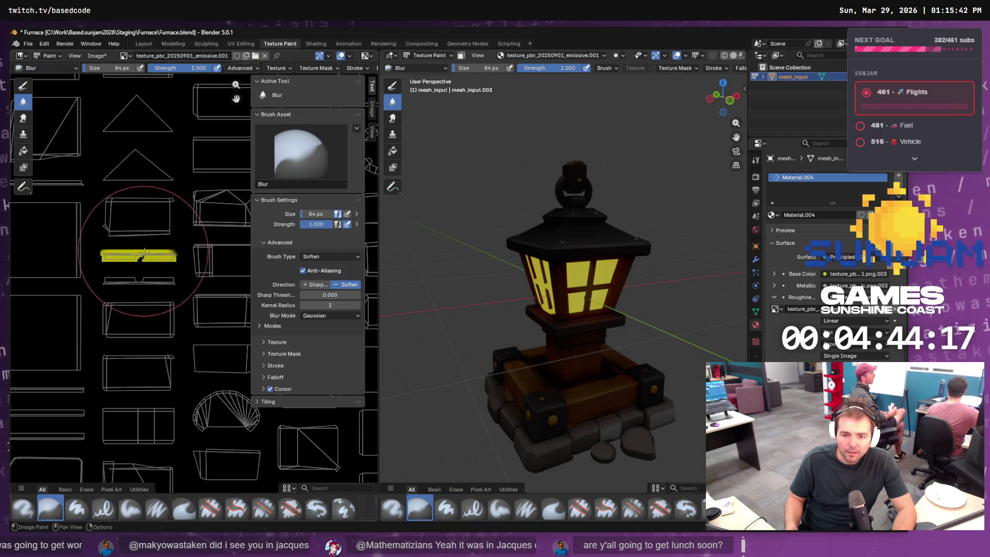
left_click_drag(140, 255, 144, 253)
Return to the Paint Hard brush with white as the paint colour, then switch to Unreal Engine
left_click(23, 85)
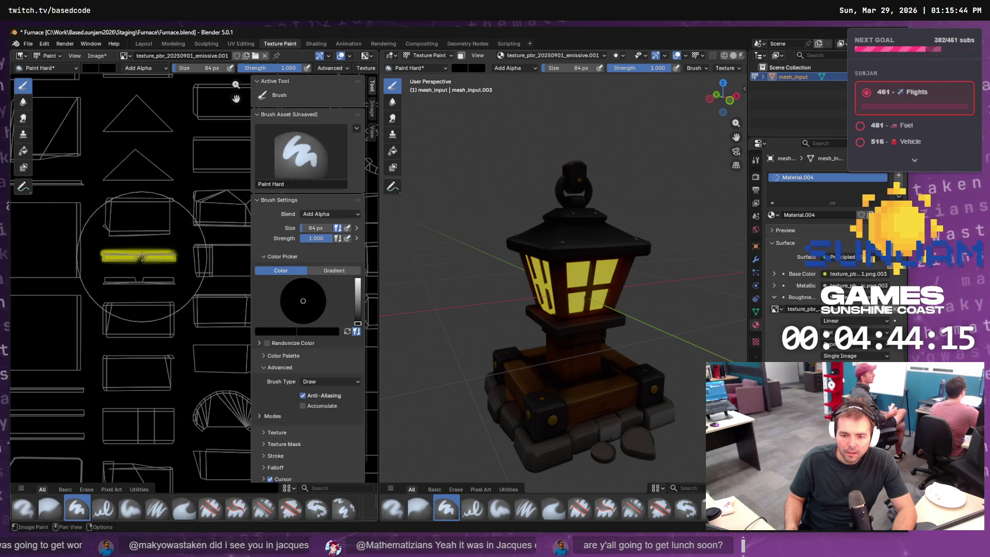
left_click_drag(360, 314, 358, 278)
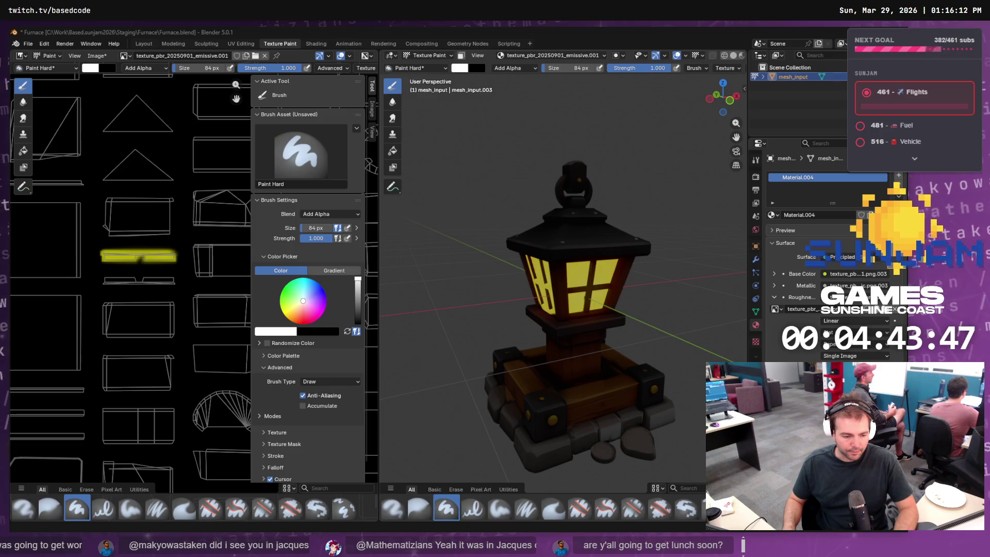
key("alt+Tab")
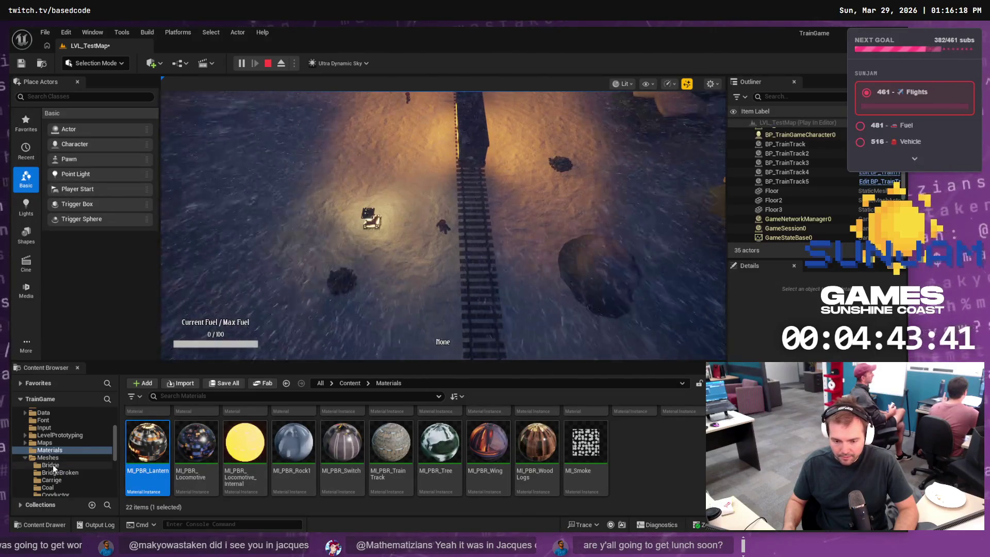
Reimport the lantern's emissive texture from Unreal's Meshes/Lantern folder, then return to Blender
scroll(65, 464, "down", 3)
left_click(65, 466)
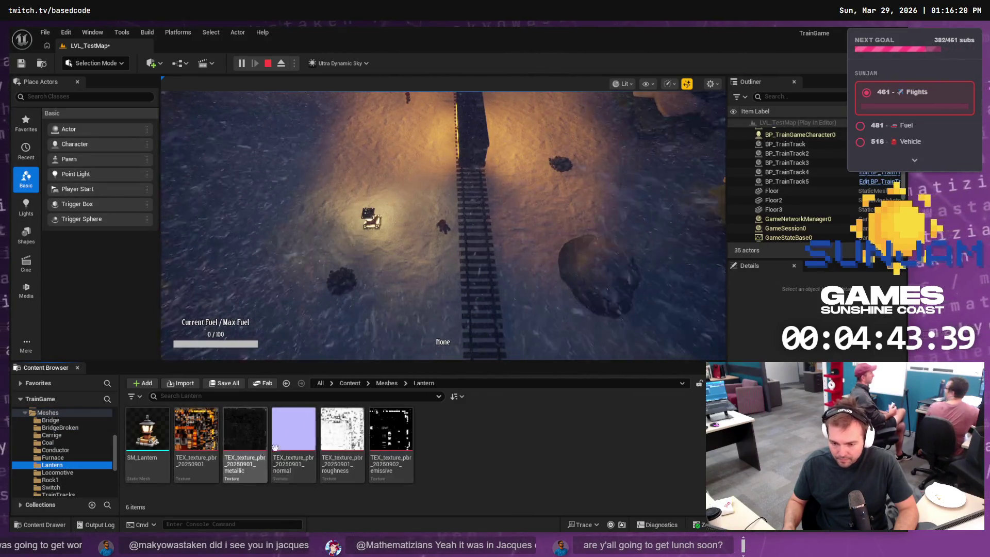
left_click(400, 438)
right_click(401, 438)
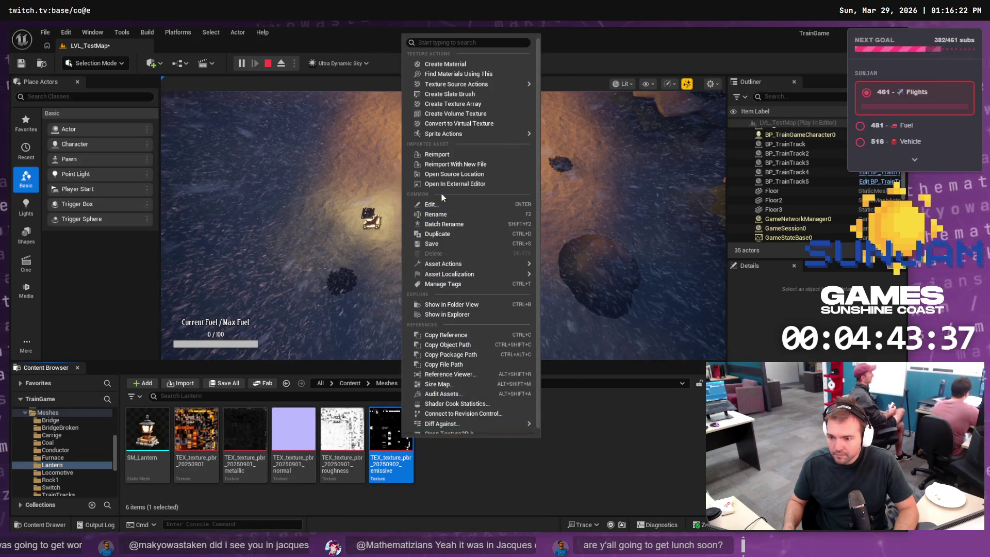
left_click(452, 155)
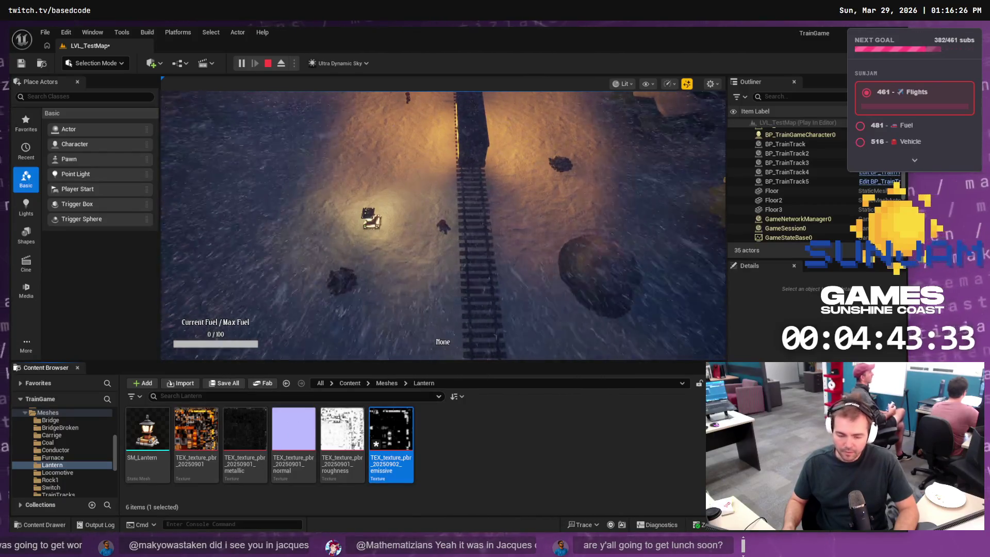
key("alt+Tab")
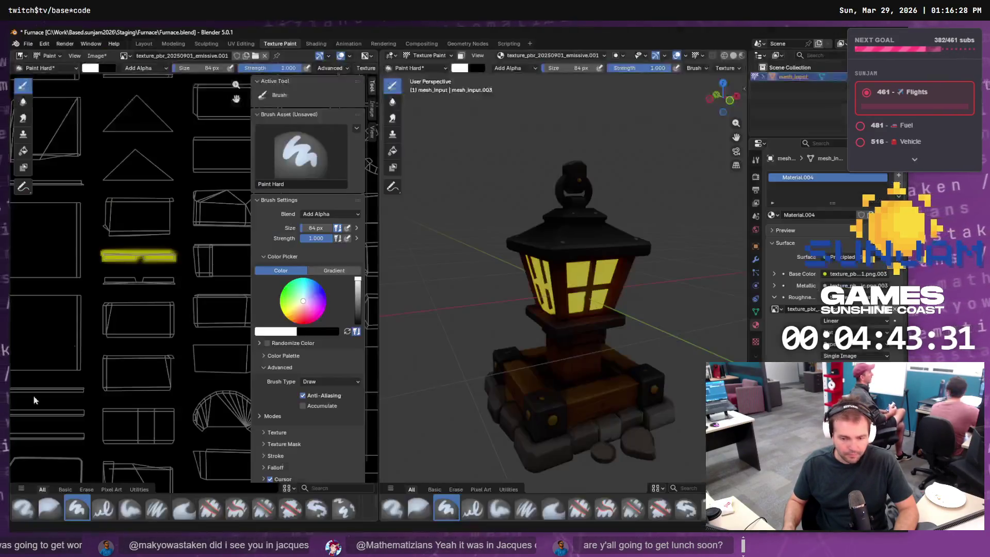
Use Image > Save As to write texture_pbr_20250901_emissive.png into the project's Content\Meshes\Lantern folder
left_click(96, 55)
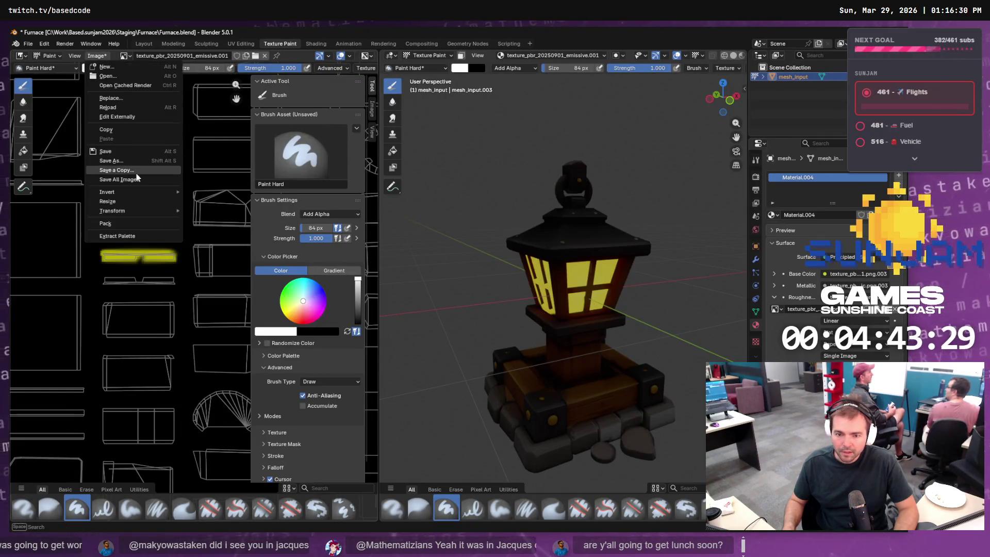
left_click(134, 164)
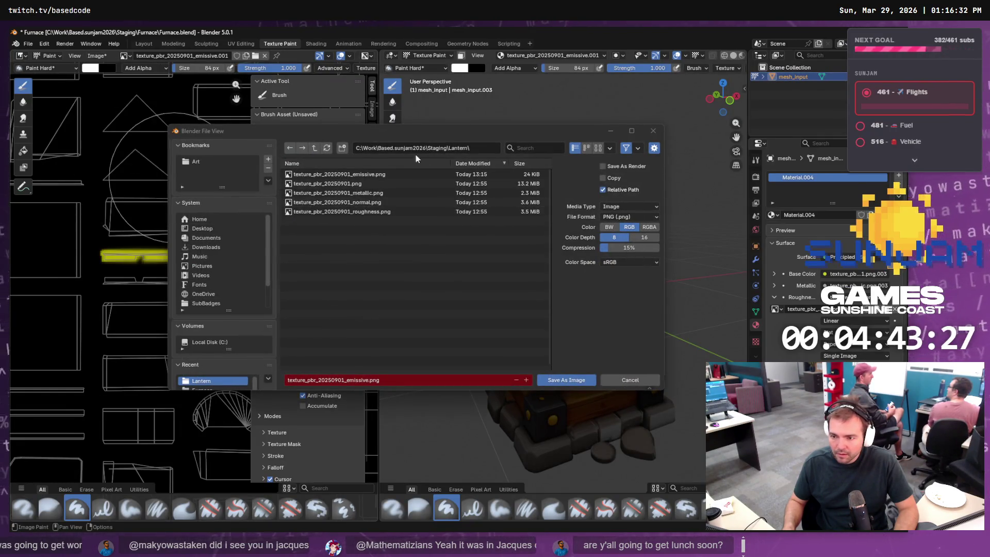
left_click(314, 149)
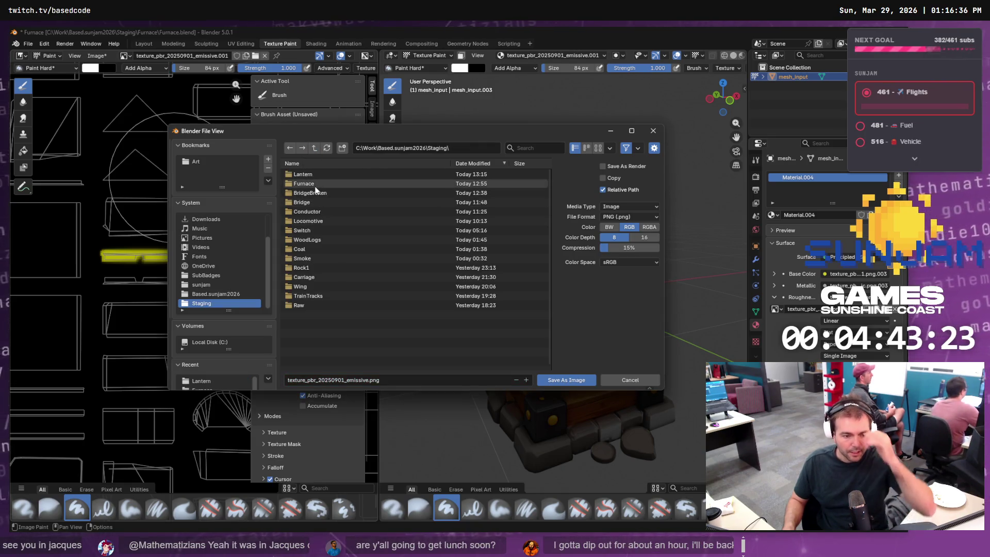
left_click(315, 151)
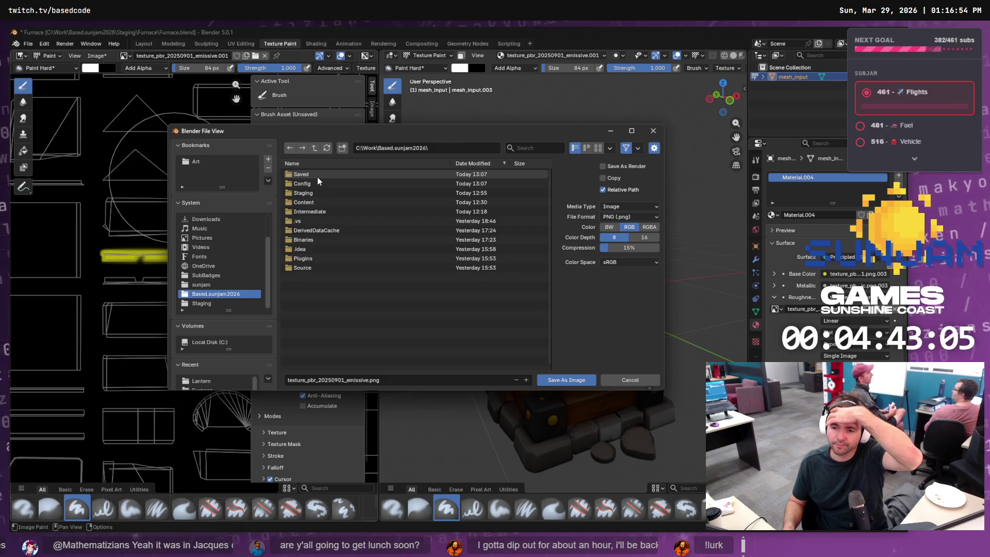
left_click(311, 203)
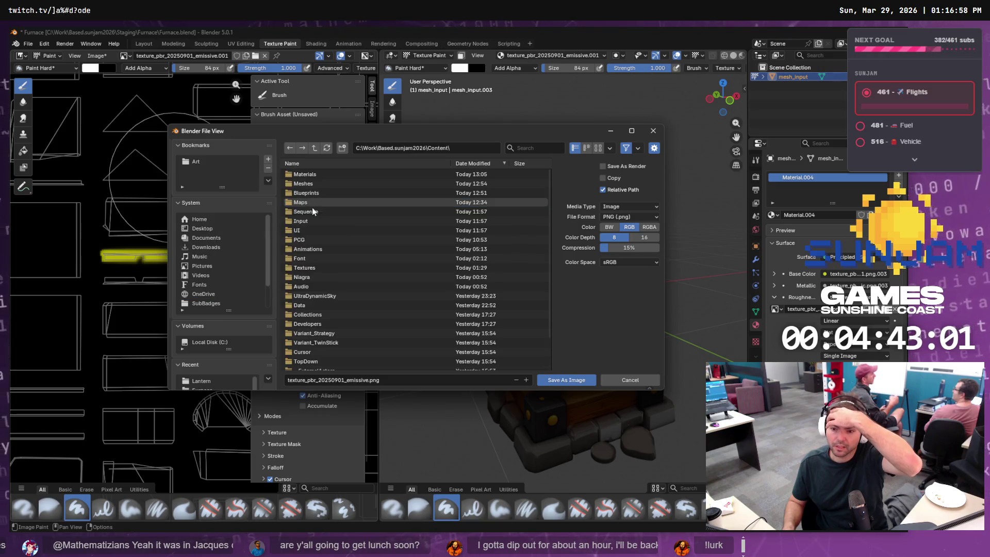
scroll(307, 298, "down", 3)
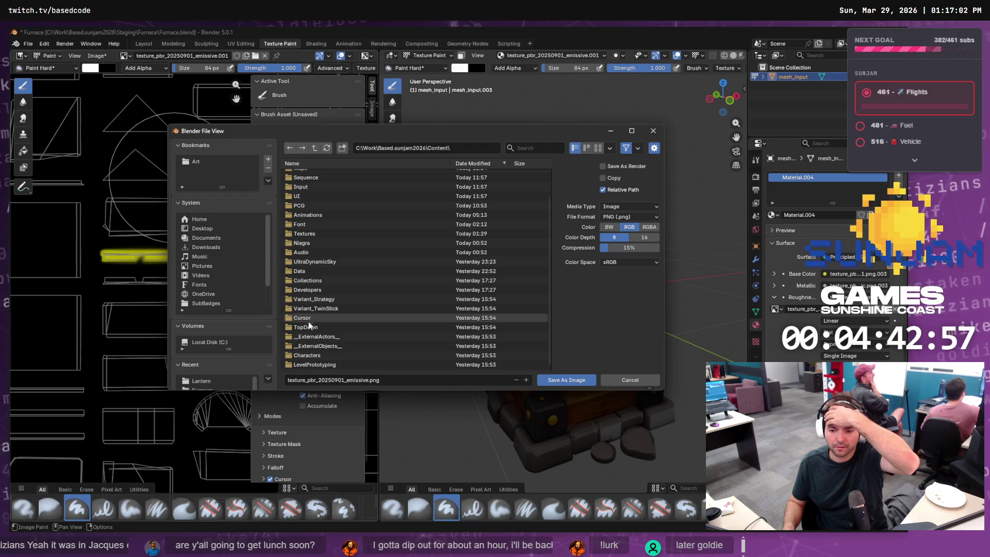
scroll(310, 322, "up", 3)
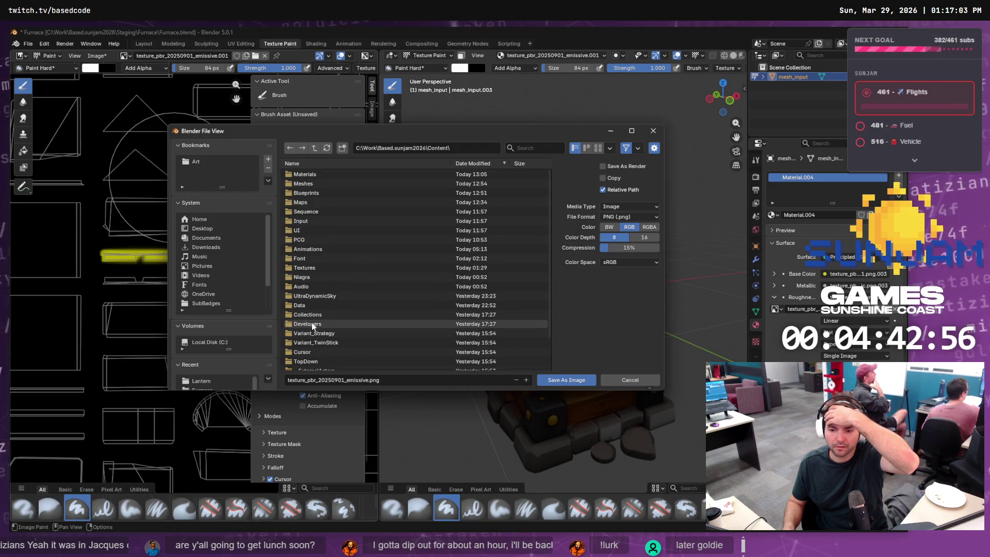
left_click(307, 184)
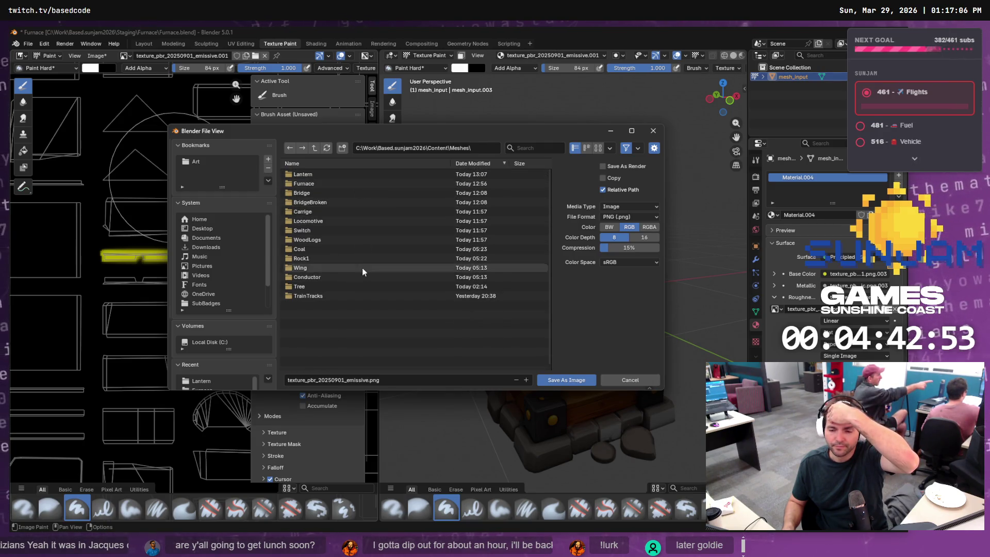
left_click(305, 175)
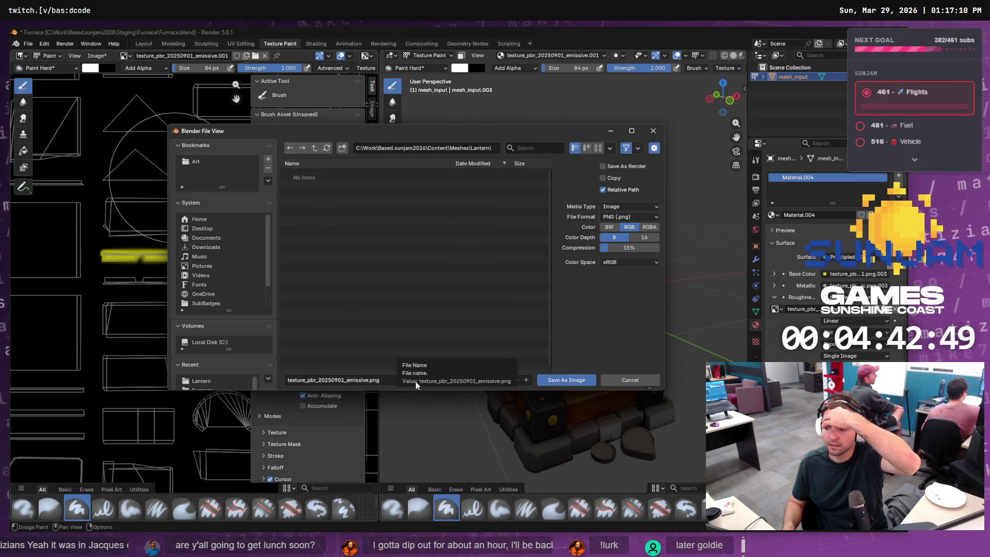
left_click(559, 381)
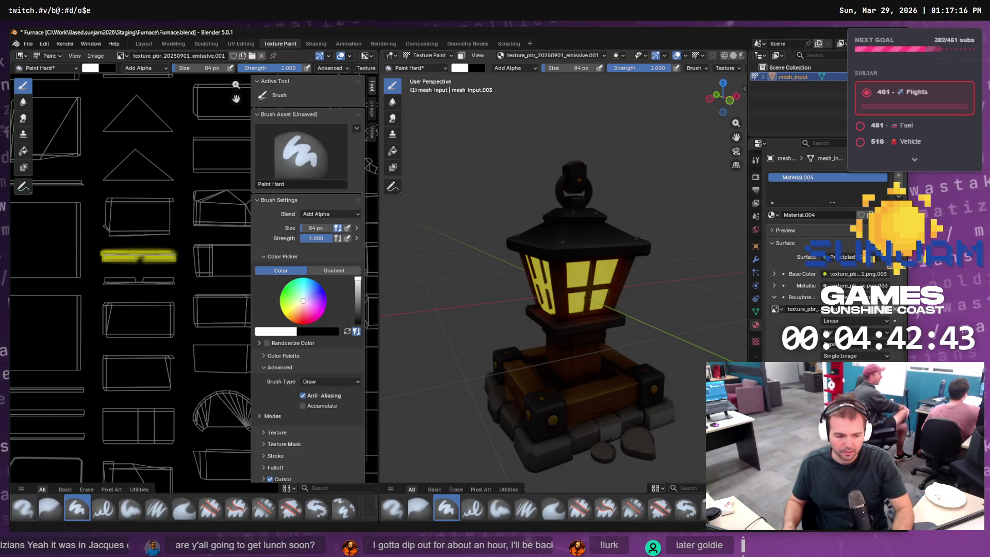
key("alt+Tab")
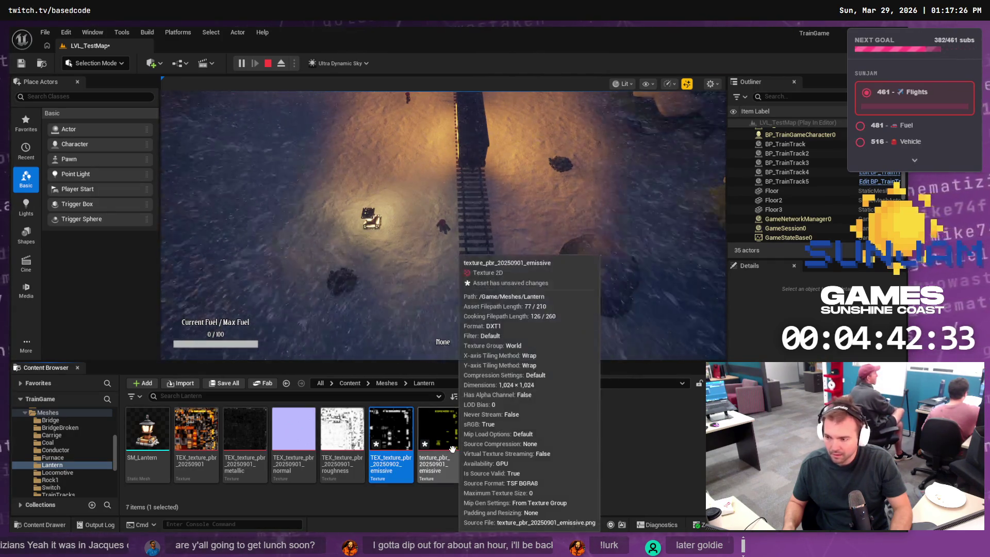
Put texture_pbr_20250901_emissive into MI_PBR_Lantern's texture slot, save with Ctrl+S, and close the editor
left_click(147, 440)
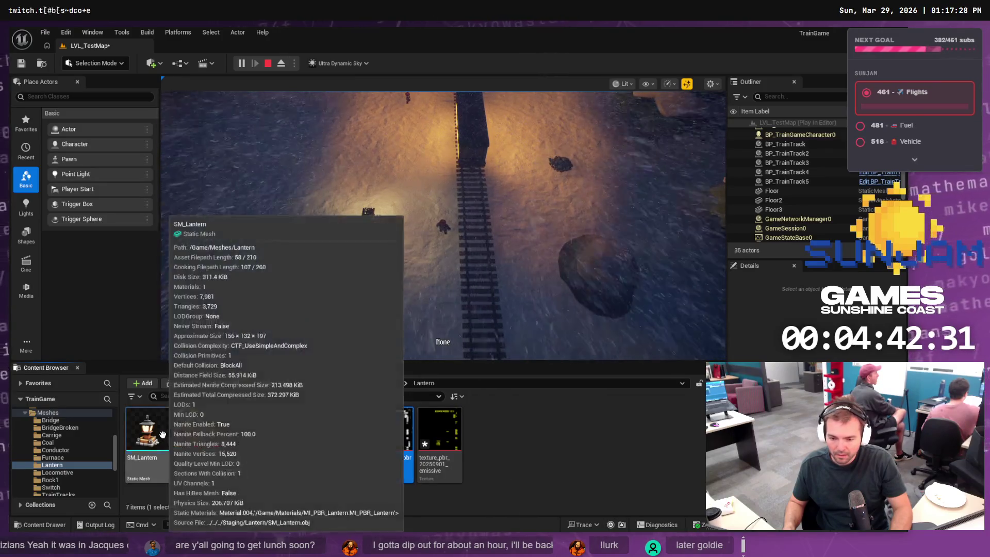
left_click(439, 438)
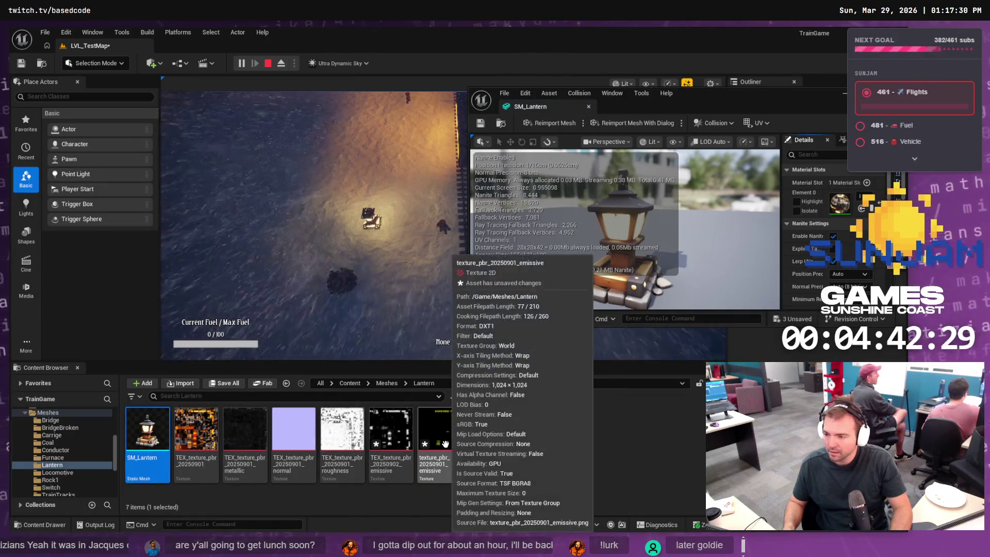
mouse_move(439, 439)
left_mouse_down()
mouse_move(610, 388)
mouse_move(721, 321)
left_mouse_up()
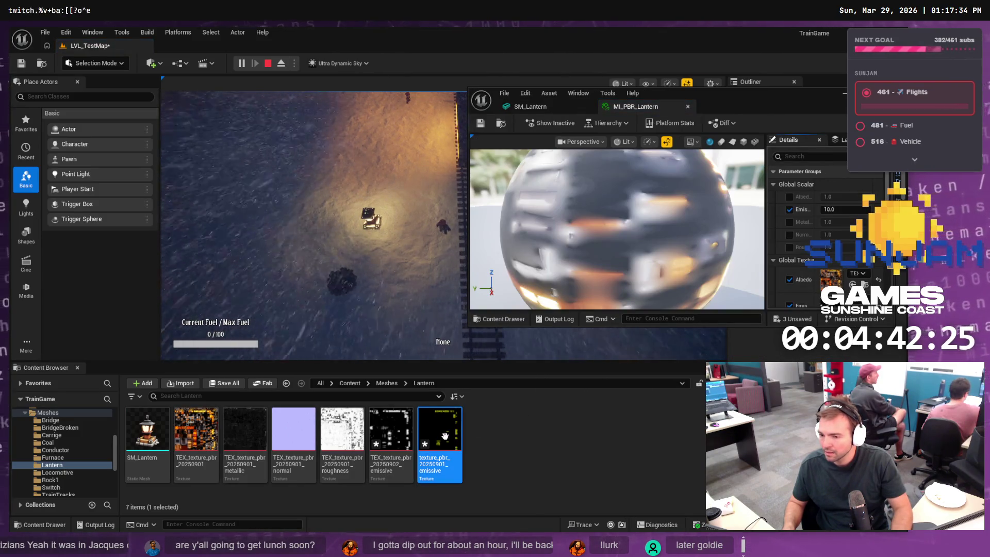
mouse_move(439, 440)
left_mouse_down()
mouse_move(826, 273)
mouse_move(833, 250)
left_mouse_up()
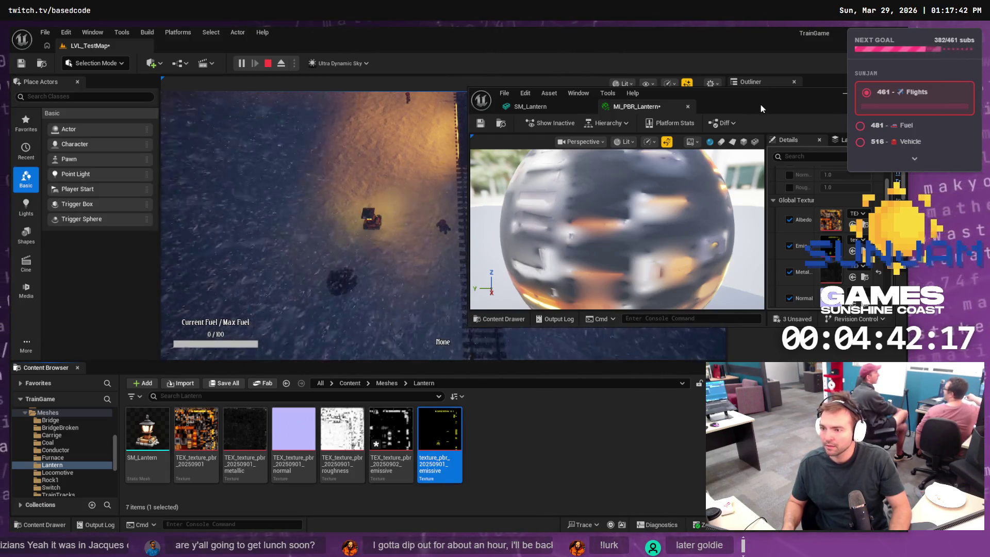
key("ctrl+s")
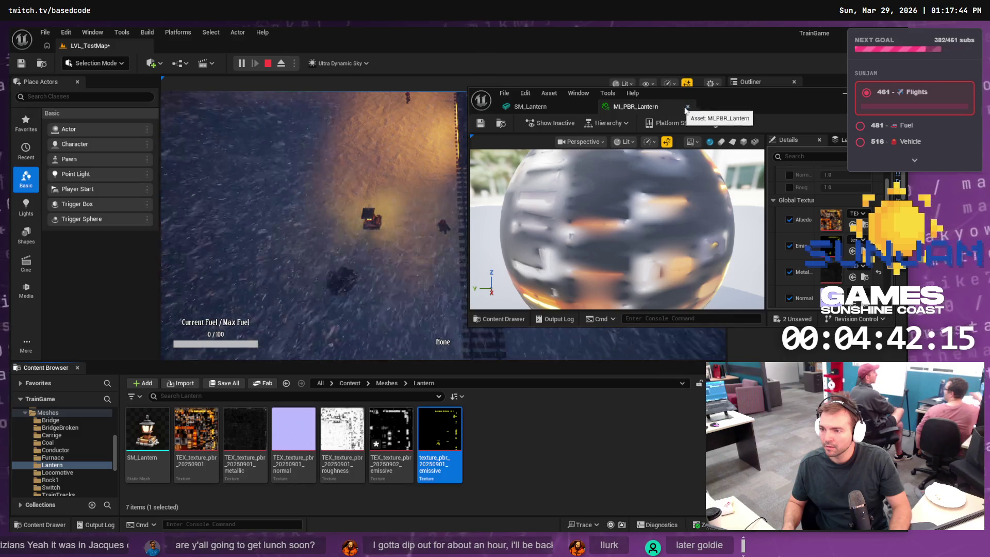
key("alt+Tab")
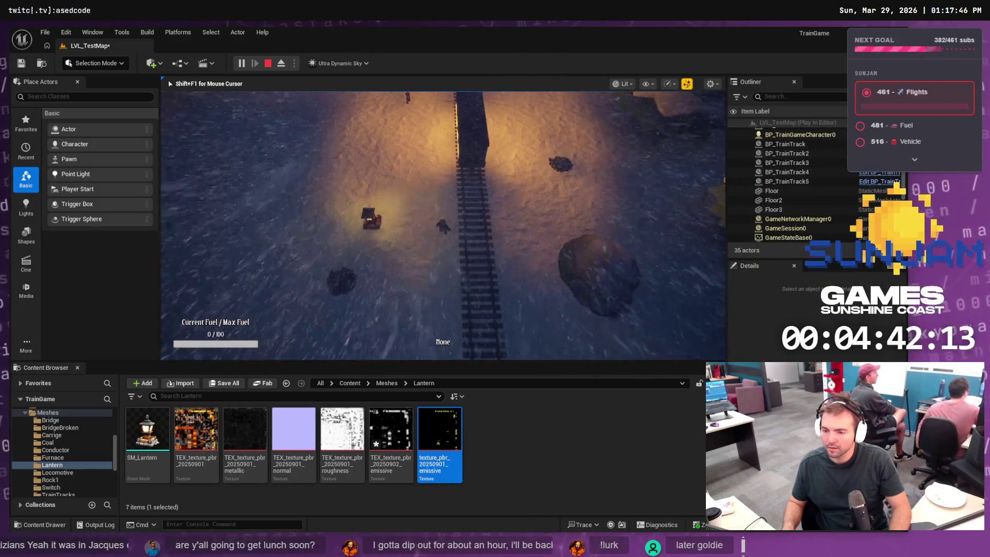
Walk the player up the track toward the lantern, then stop the play test
key("a")
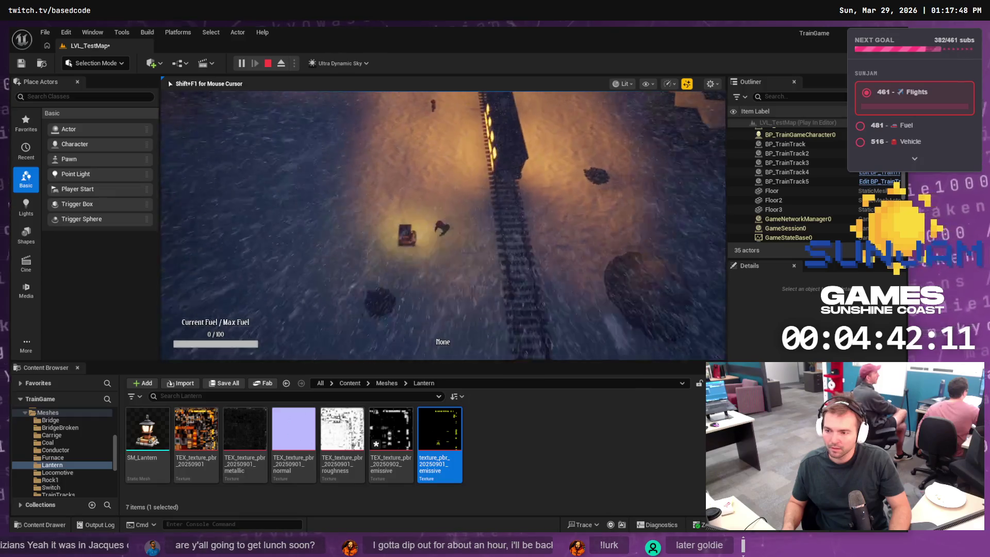
key("w")
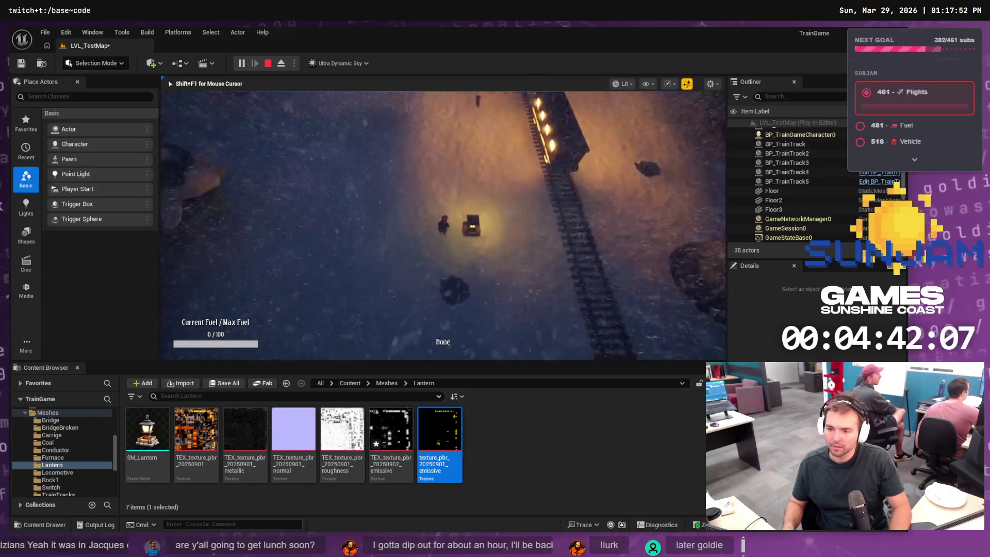
key("w")
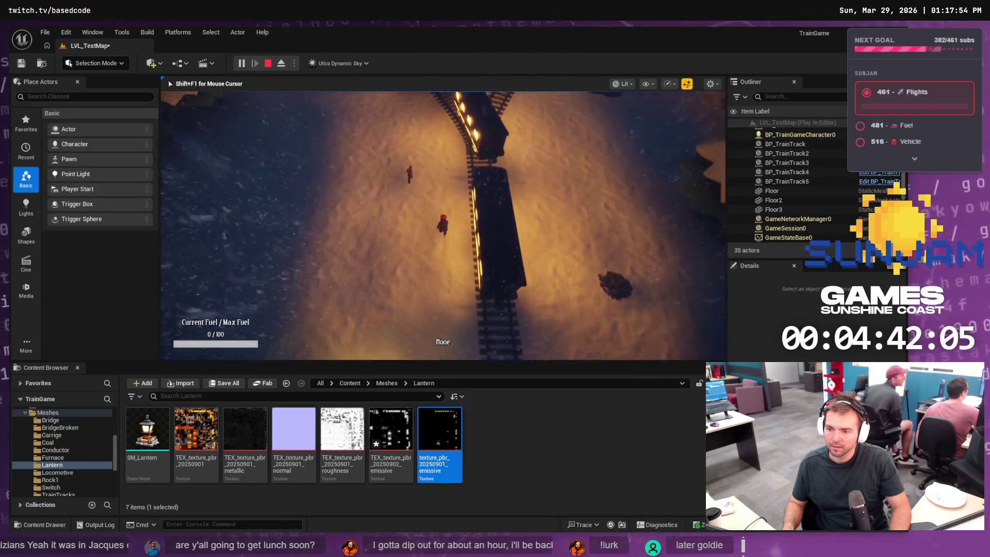
key("w")
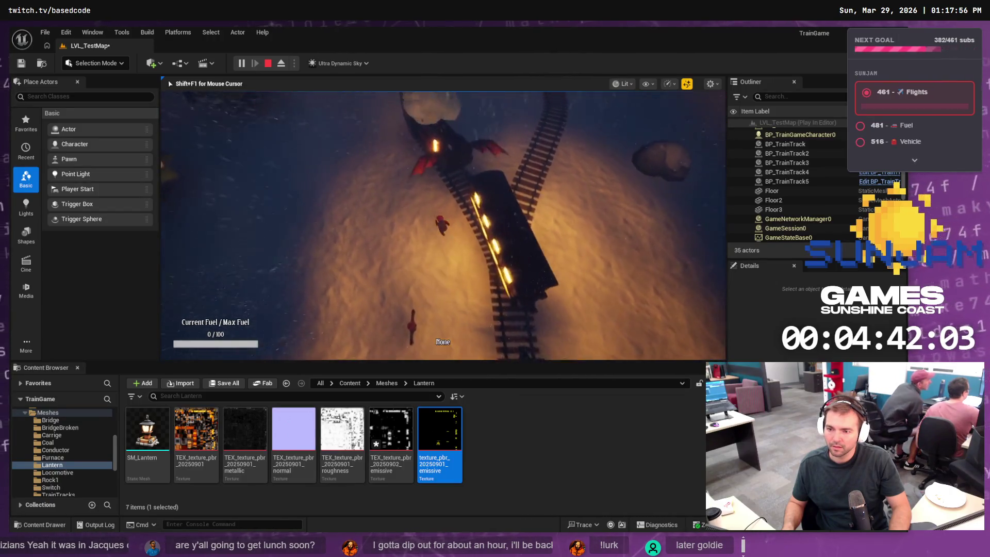
key("Escape")
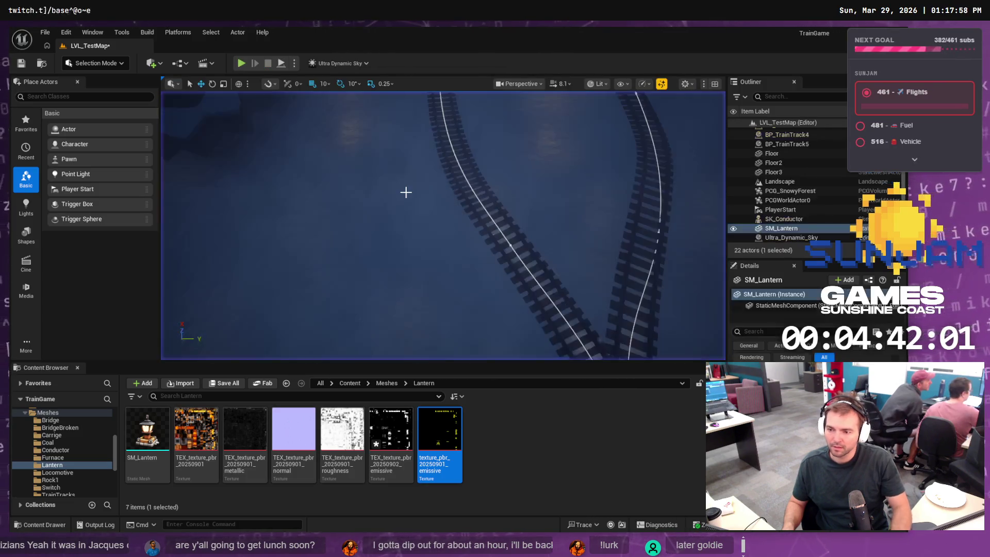
Focus the viewport on the placed SM_Lantern at an angled close-up
key("f")
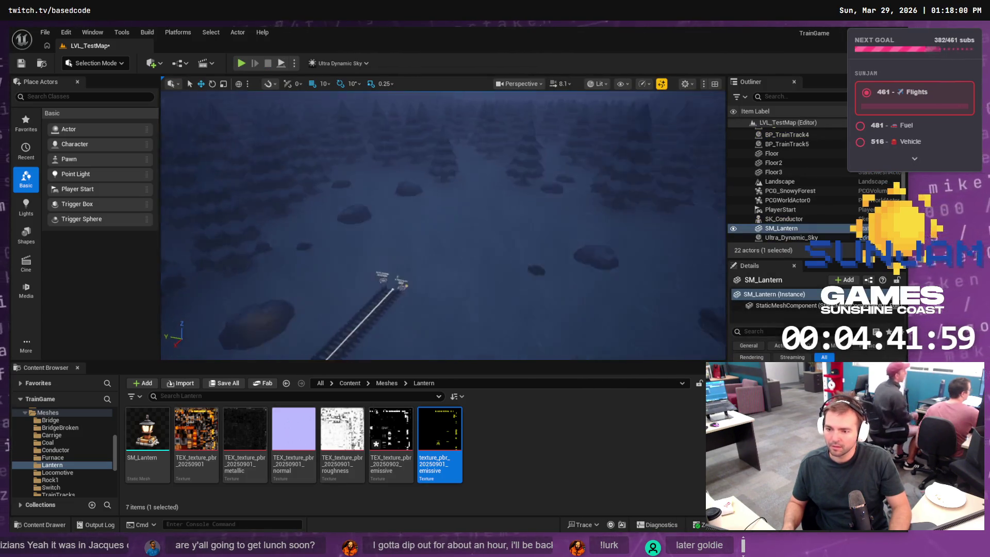
key("f")
scroll(470, 206, "down", 3)
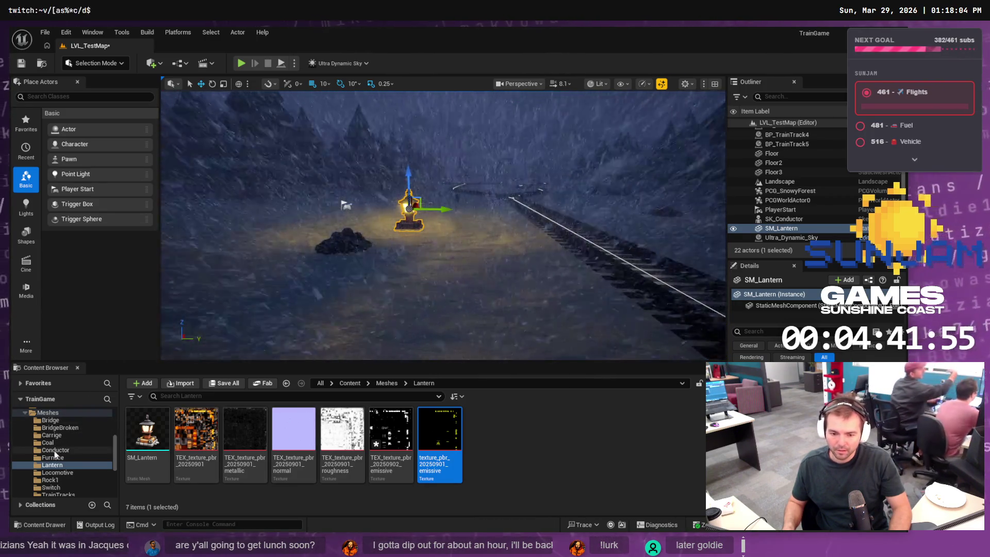
scroll(63, 452, "up", 5)
scroll(68, 435, "up", 3)
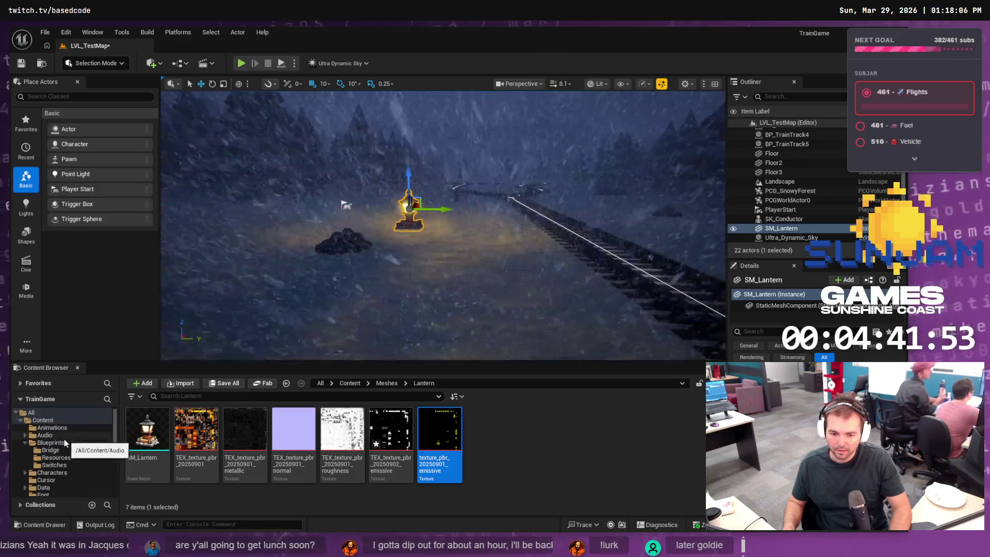
left_click(78, 442)
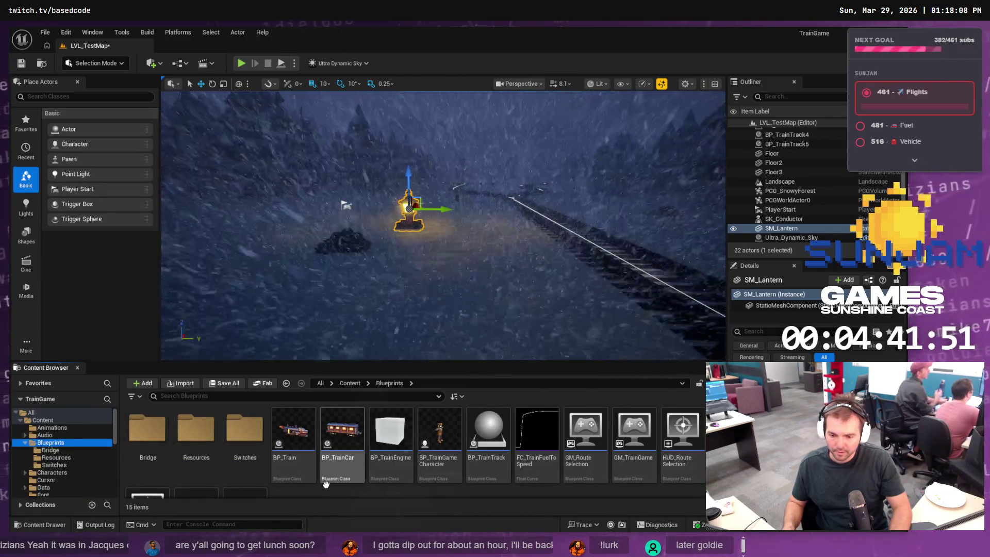
Create a new Actor-based Blueprint Class named BP_Lantern in the Blueprints folder
scroll(323, 488, "down", 2)
right_click(314, 461)
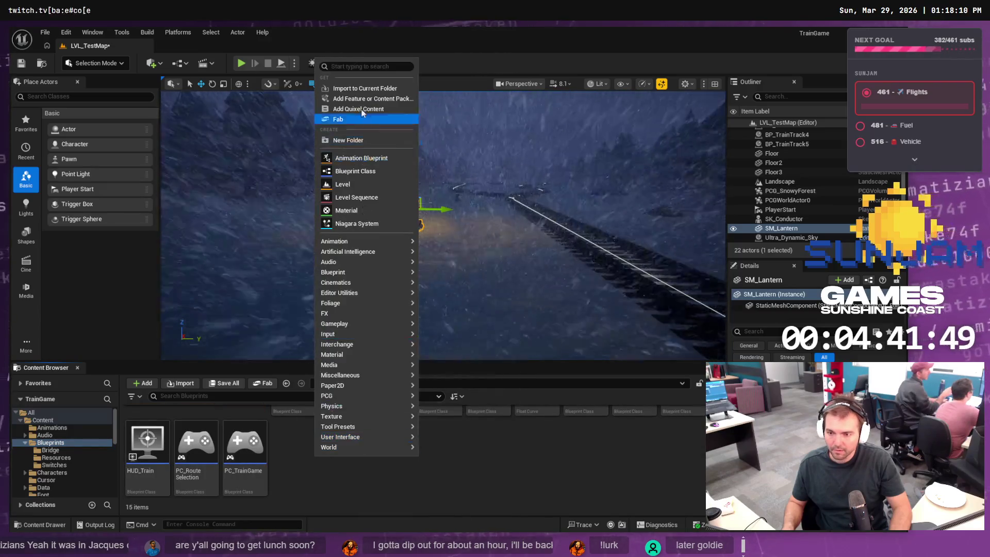
left_click(361, 171)
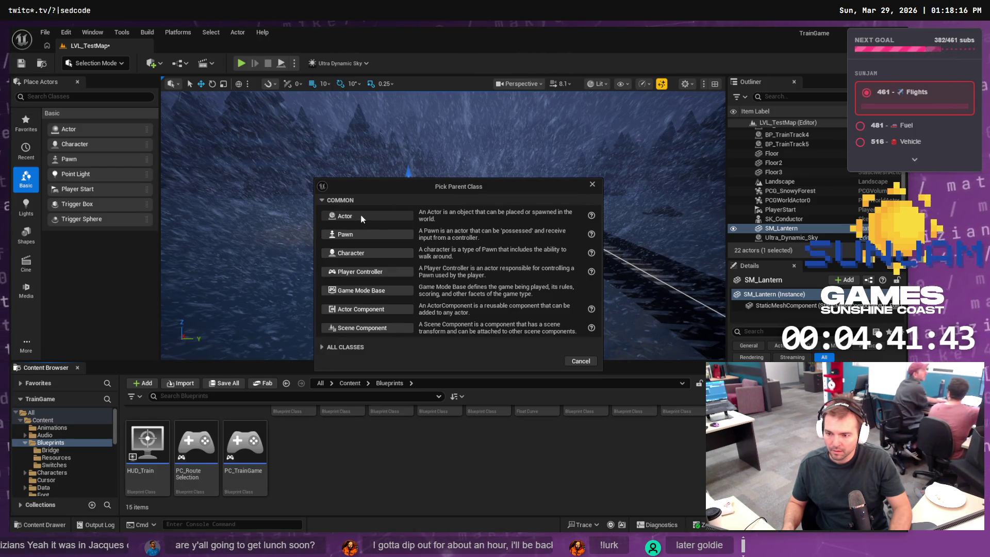
left_click(361, 219)
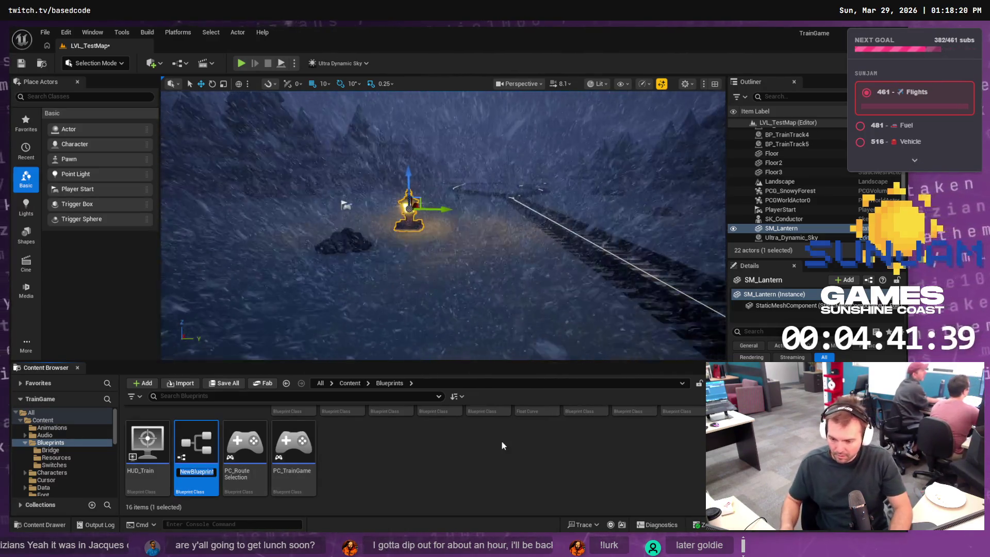
Open BP_Lantern in the Blueprint editor and check its Add component list
scroll(502, 441, "up", 1)
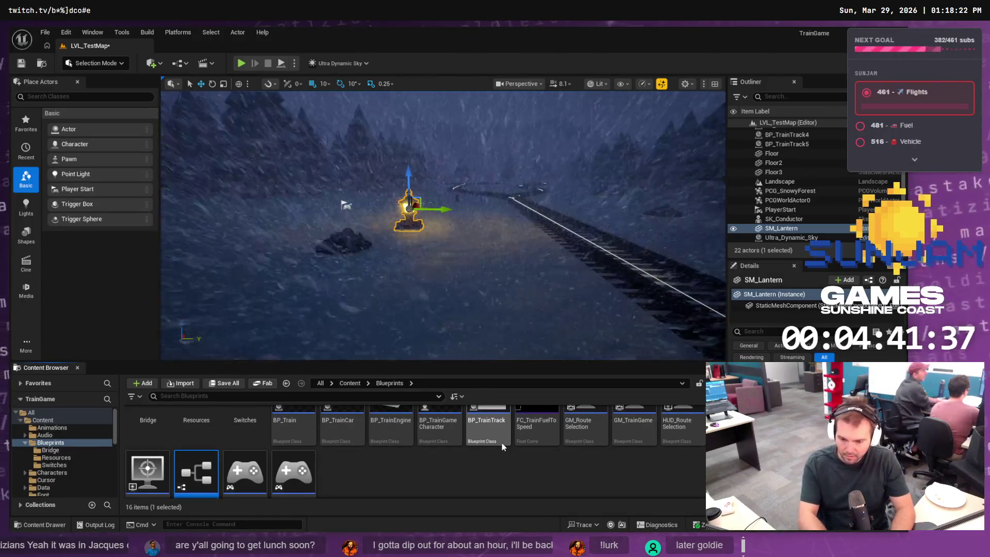
scroll(502, 446, "up", 1)
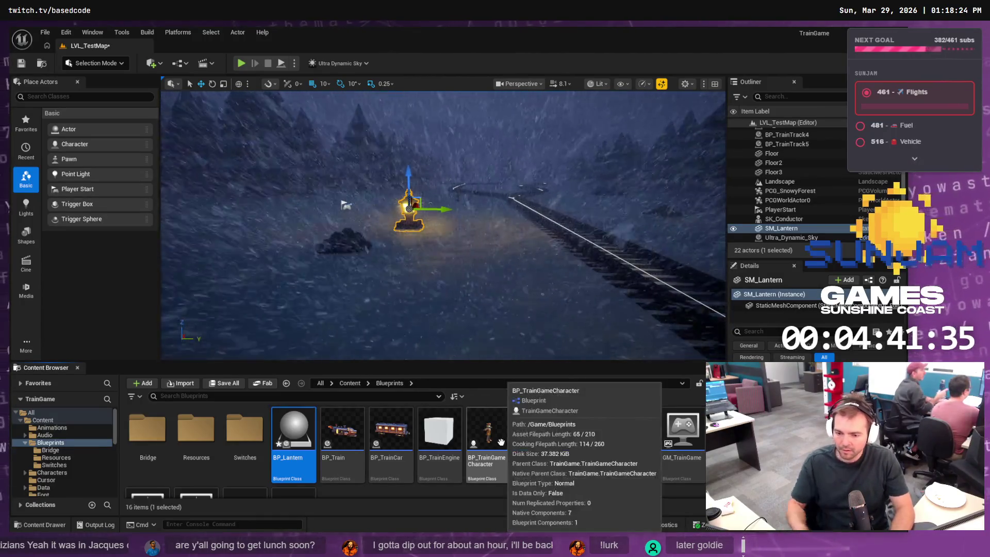
double_click(295, 425)
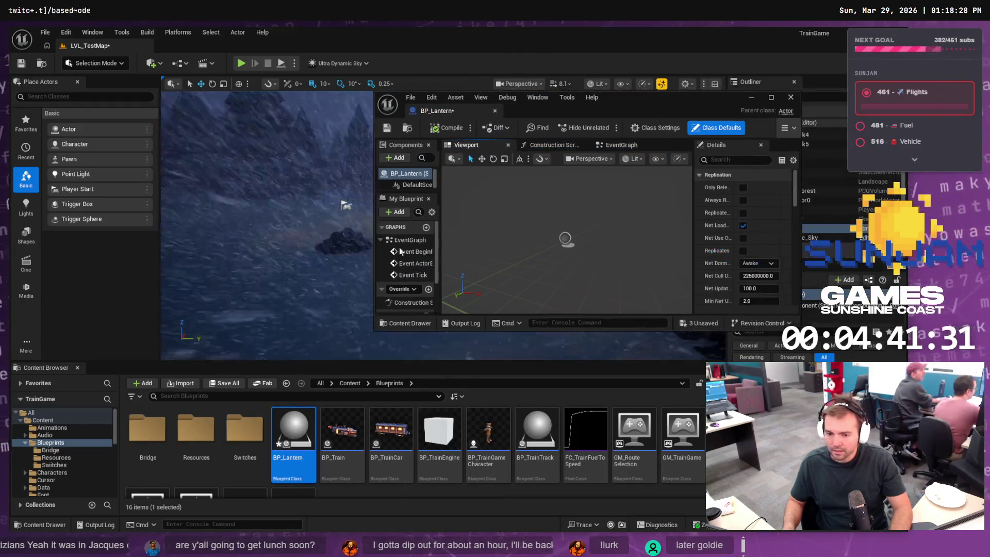
left_click(397, 158)
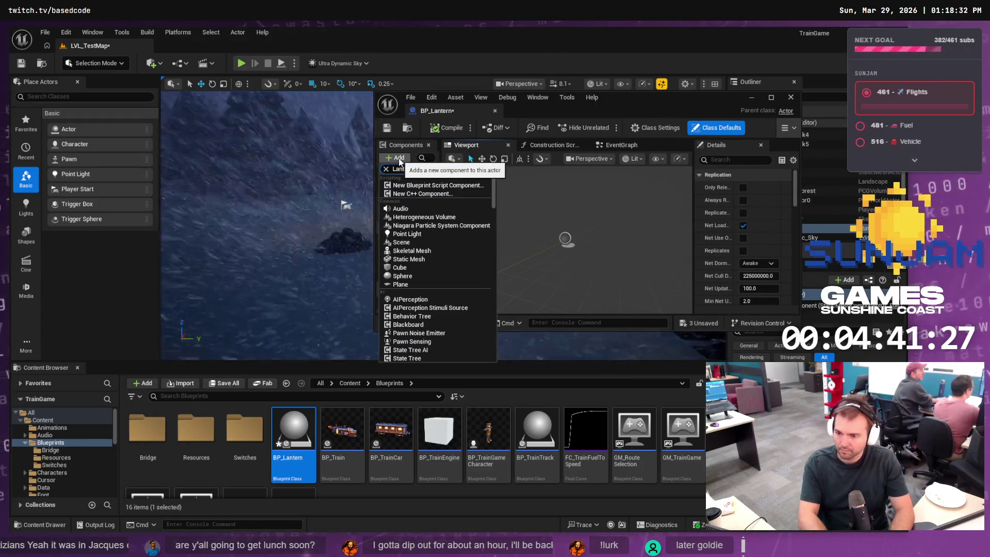
key("Escape")
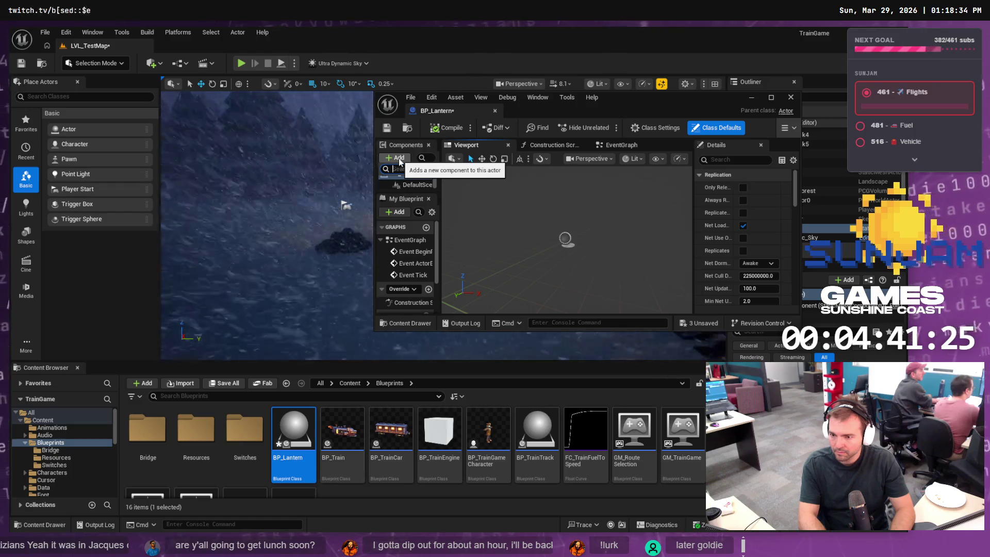
Search the Content Drawer for SM_Lanter and maximize the BP_Lantern editor
left_click(398, 159)
key("Escape")
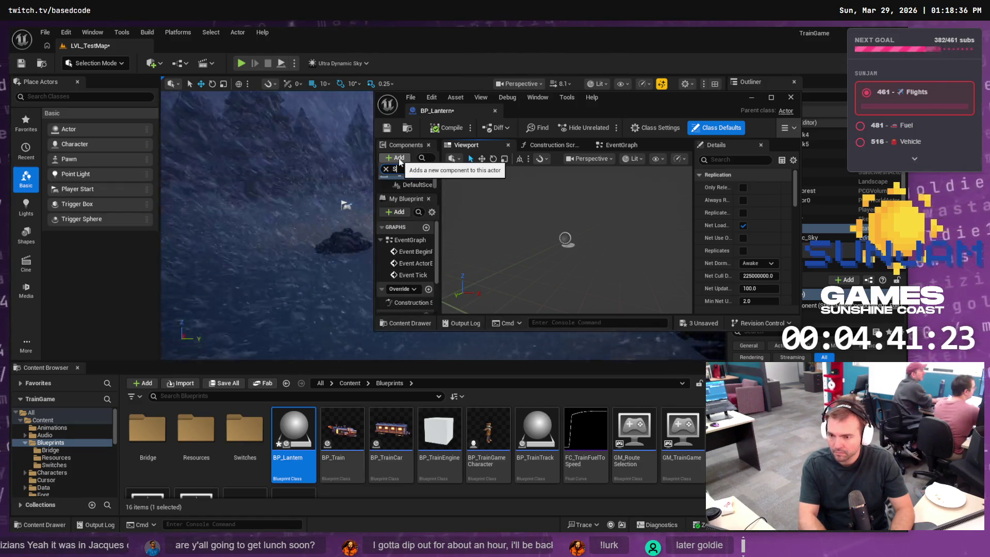
left_click(398, 159)
key("Escape")
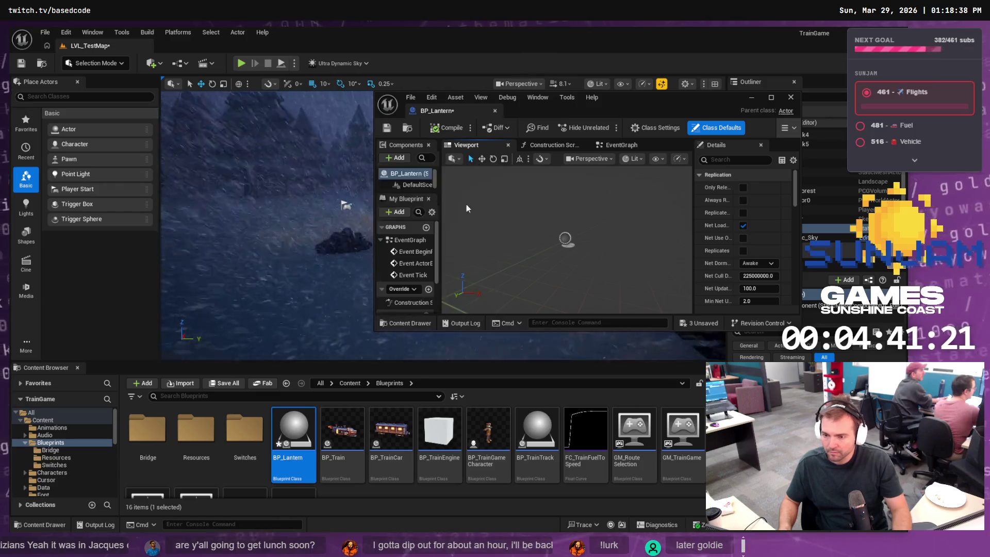
left_click(406, 323)
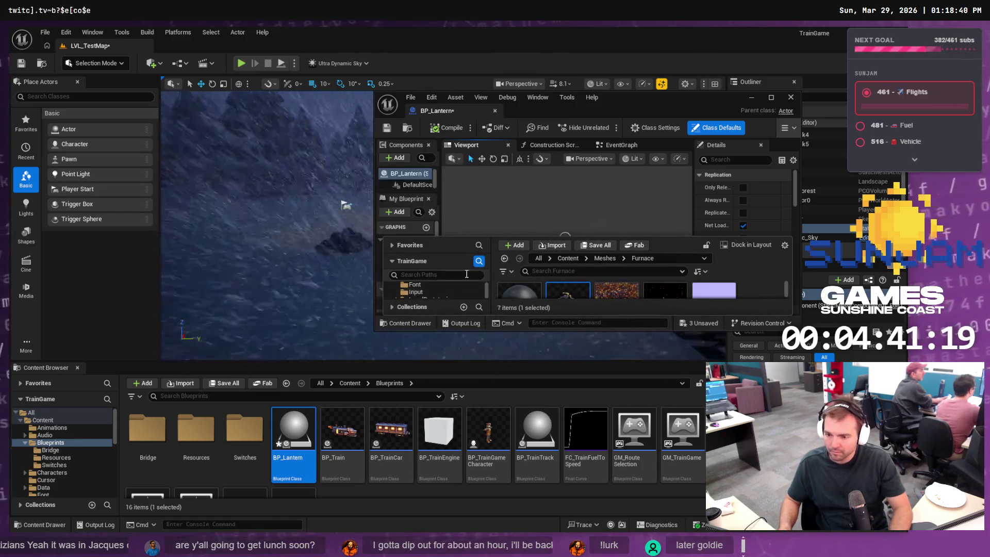
left_click(446, 274)
type("SM_Lanter")
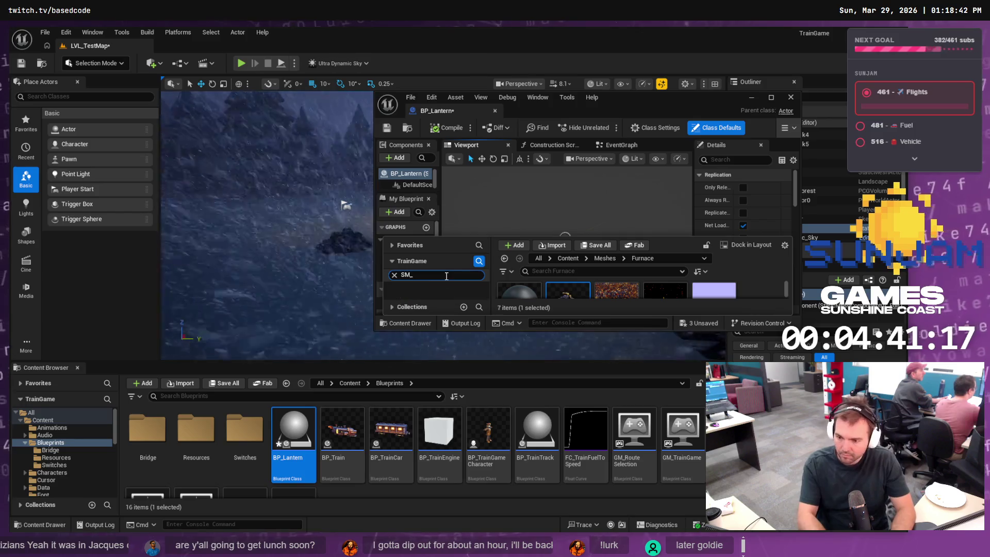
key("Escape")
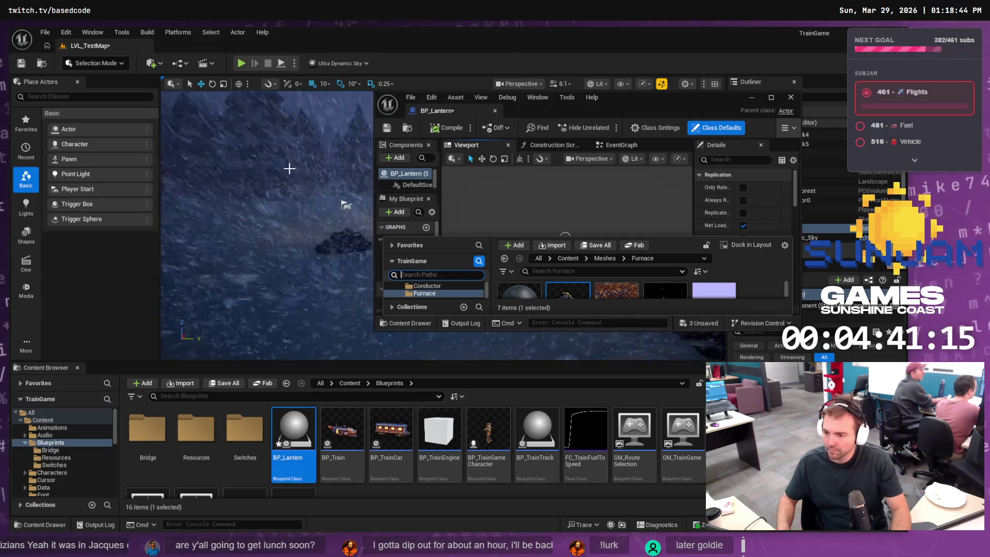
left_click(762, 99)
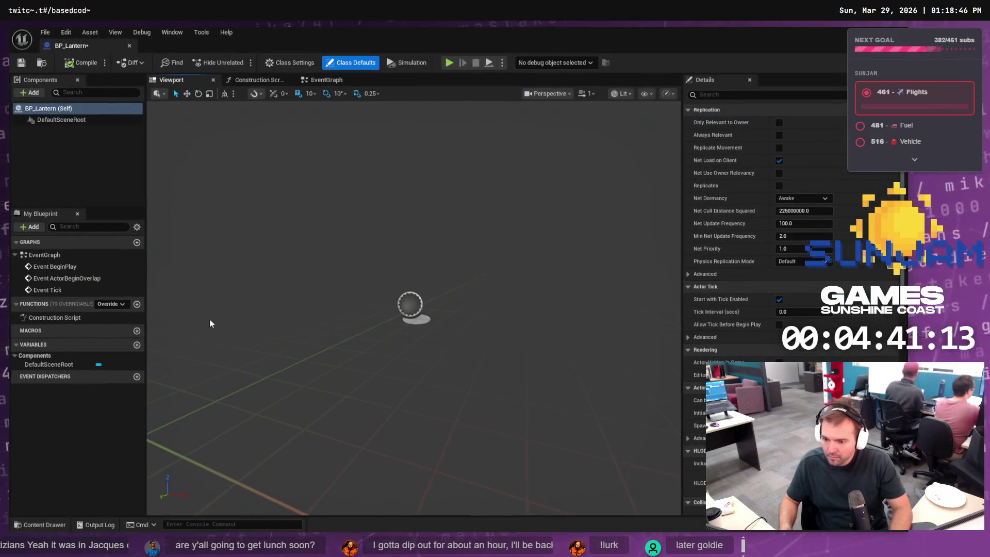
Add SM_Lantern from the Lantern folder as a component of BP_Lantern
left_click(58, 526)
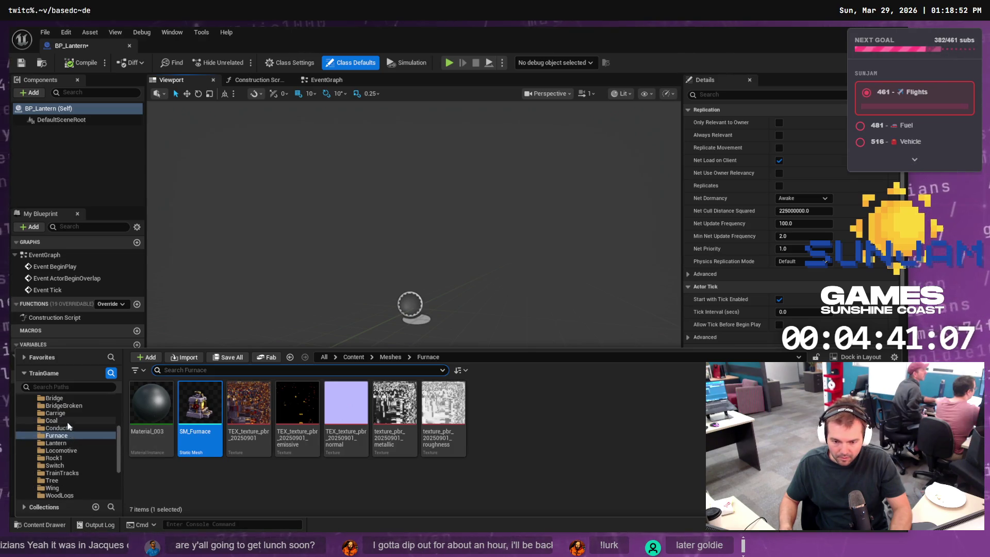
left_click(56, 442)
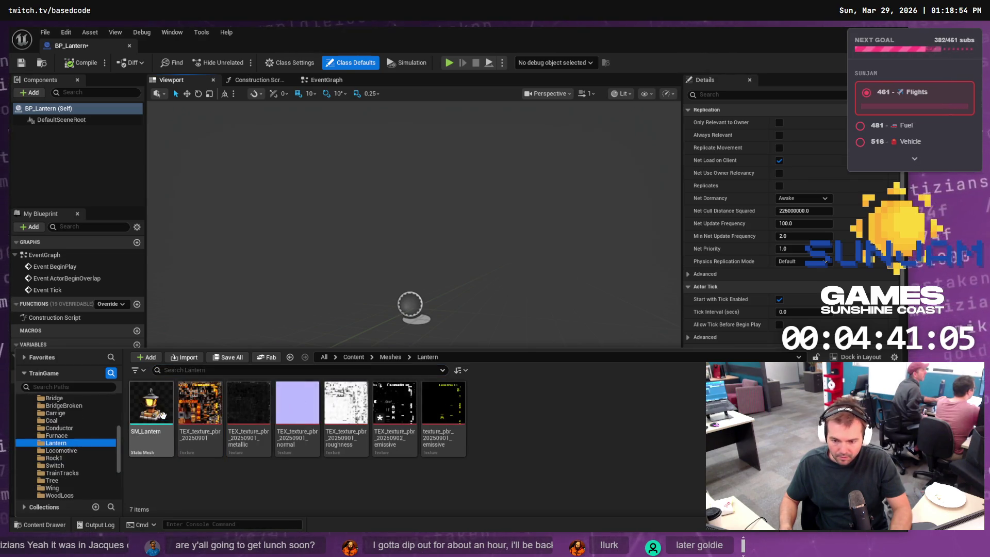
left_click_drag(163, 416, 55, 109)
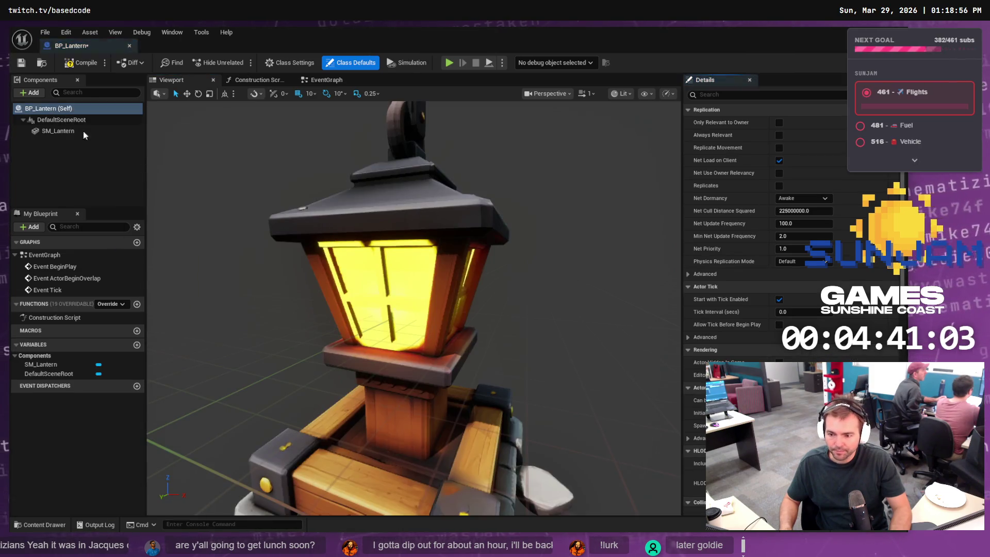
Raise the SM_Lantern component to Location Z 80 and save the blueprint
scroll(415, 293, "down", 4)
left_click(420, 311)
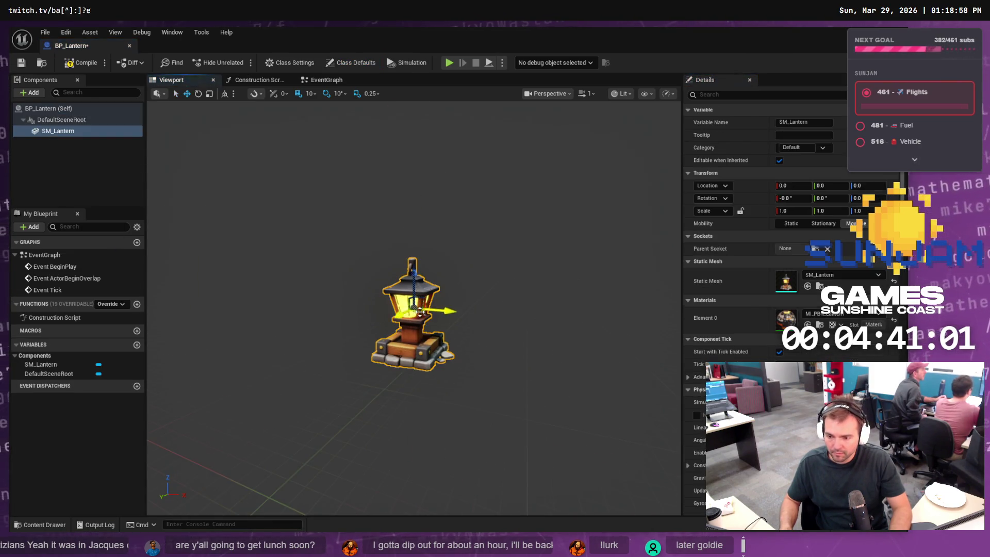
mouse_move(411, 274)
left_mouse_down()
mouse_move(436, 162)
mouse_move(442, 220)
left_mouse_up()
scroll(442, 221, "up", 5)
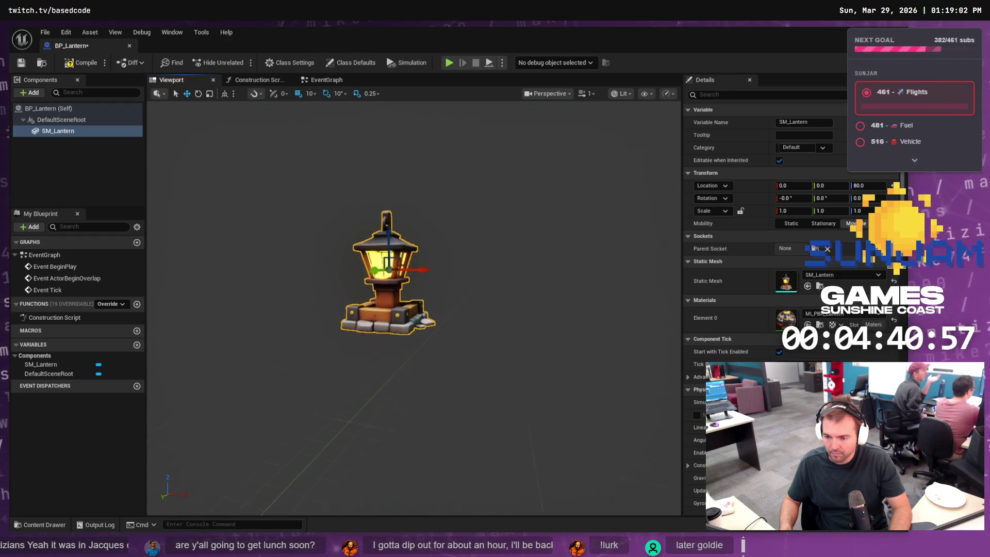
scroll(444, 245, "up", 5)
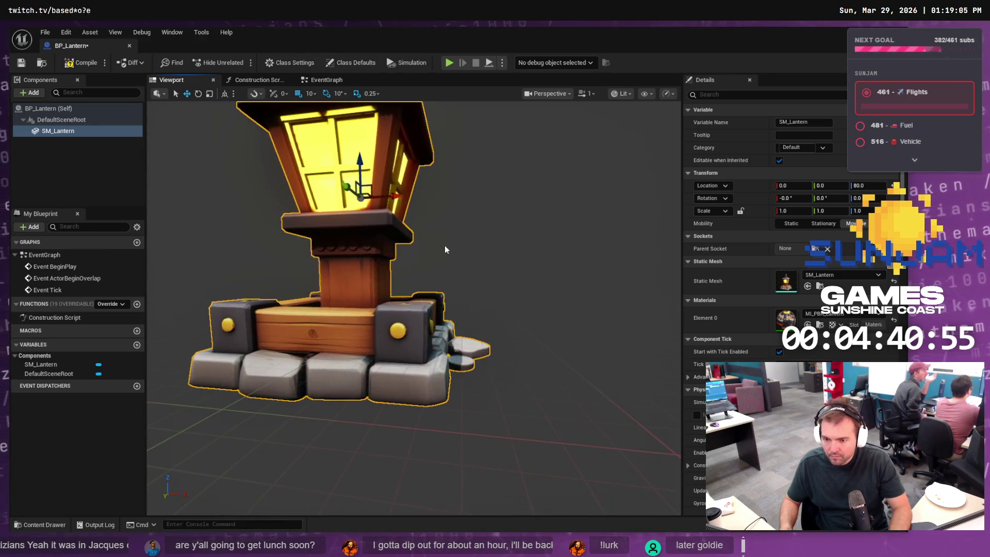
key("ctrl+s")
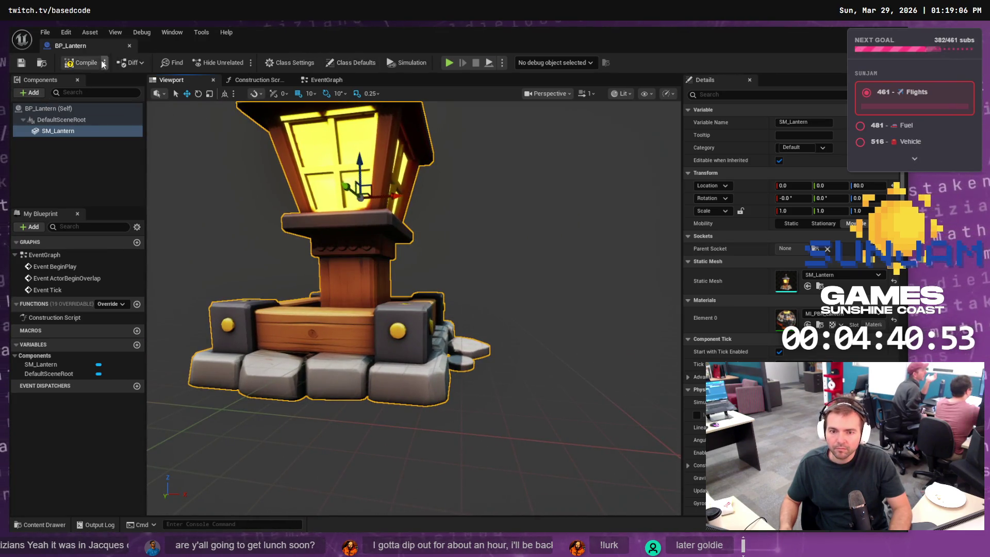
Restore the blueprint editor to a window and place a BP_Lantern on the snow
double_click(521, 46)
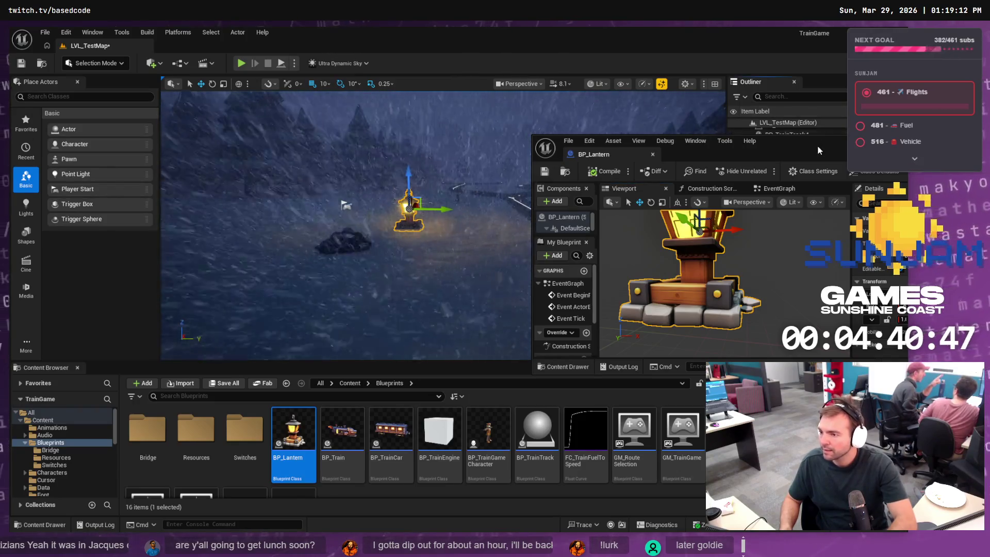
mouse_move(818, 150)
left_mouse_down()
mouse_move(540, 236)
mouse_move(480, 265)
left_mouse_up()
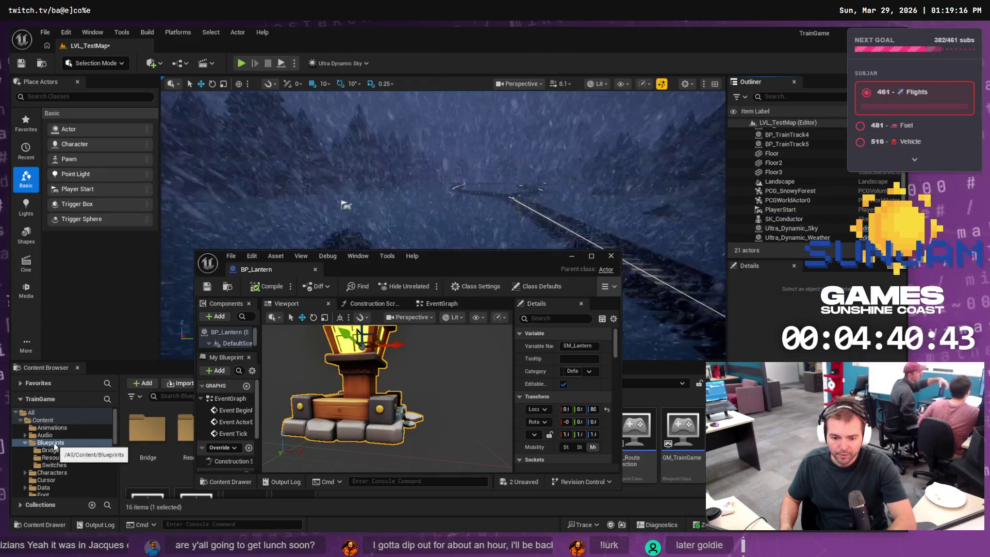
mouse_move(396, 261)
left_mouse_down()
mouse_move(509, 196)
mouse_move(506, 112)
left_mouse_up()
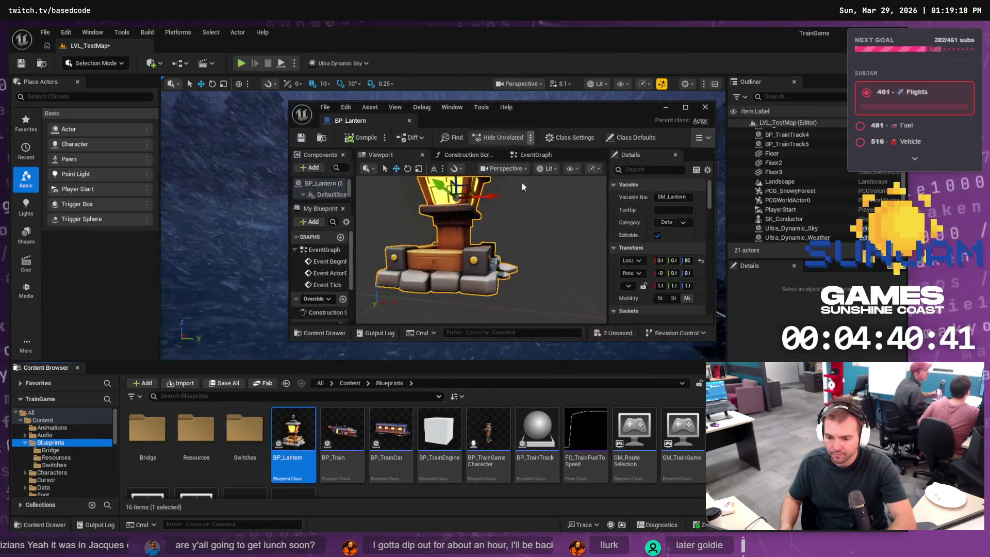
left_click_drag(293, 428, 268, 313)
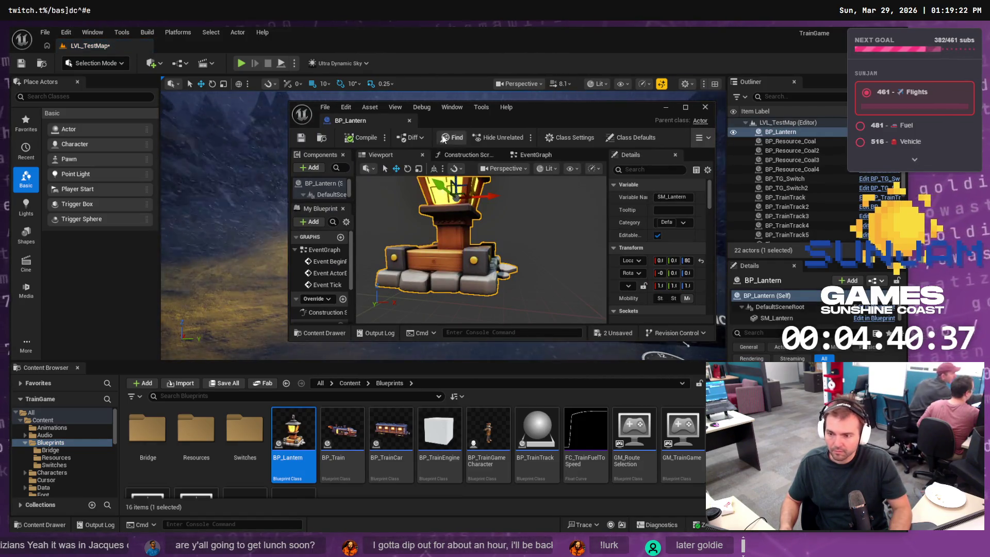
Move the level camera up to look down on the lantern and train track
mouse_move(559, 110)
left_mouse_down()
mouse_move(645, 466)
mouse_move(591, 308)
left_mouse_up()
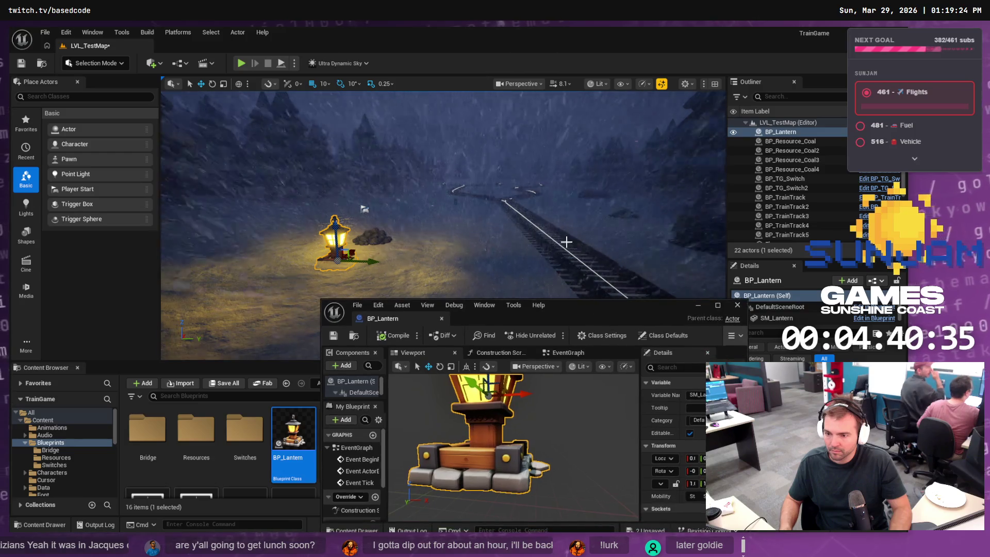
scroll(565, 242, "down", 3)
mouse_move(388, 203)
left_mouse_down()
mouse_move(337, 261)
mouse_move(330, 206)
mouse_move(403, 70)
left_mouse_up()
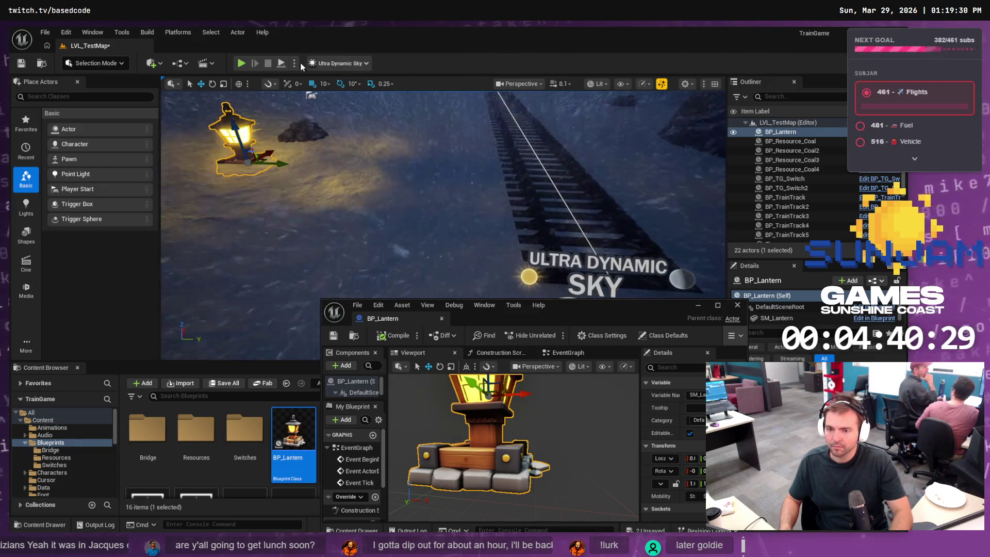
left_click(240, 63)
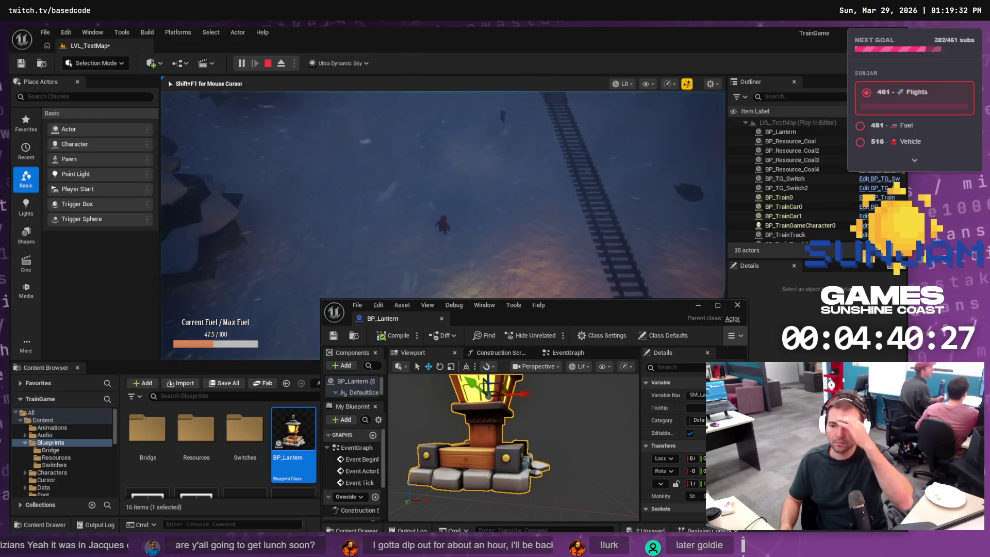
key("Escape")
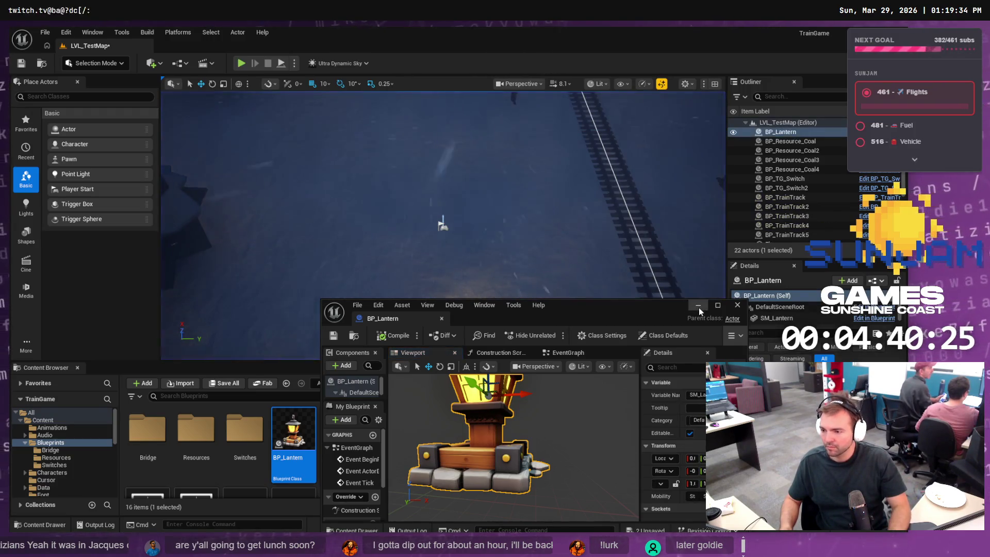
left_click(698, 306)
left_click(243, 63)
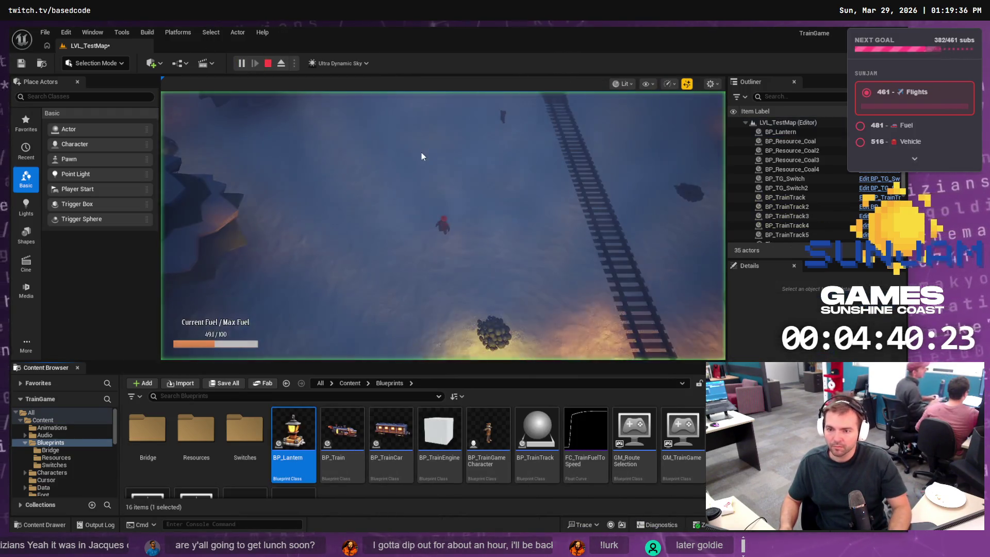
key("s")
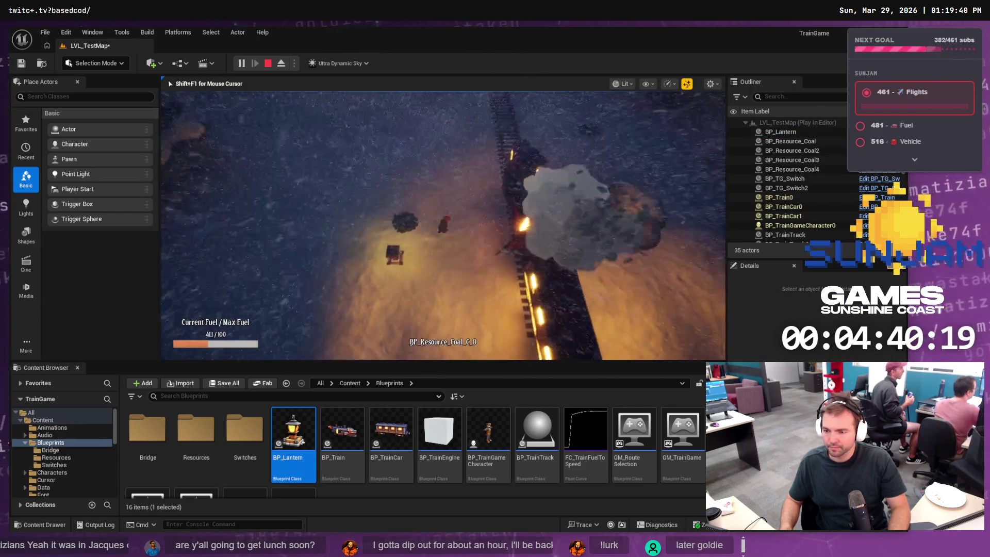
key("Escape")
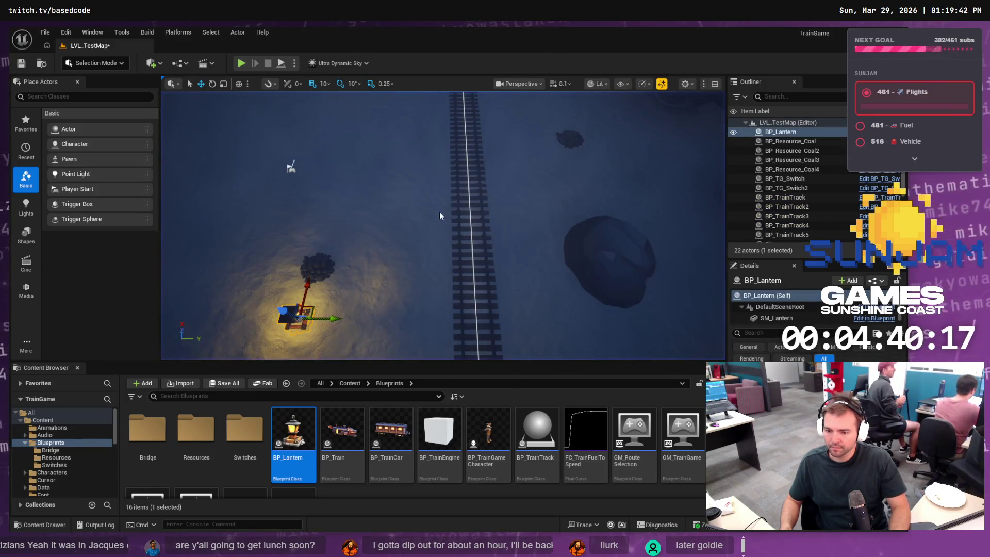
key("ctrl+e")
key("alt+Tab")
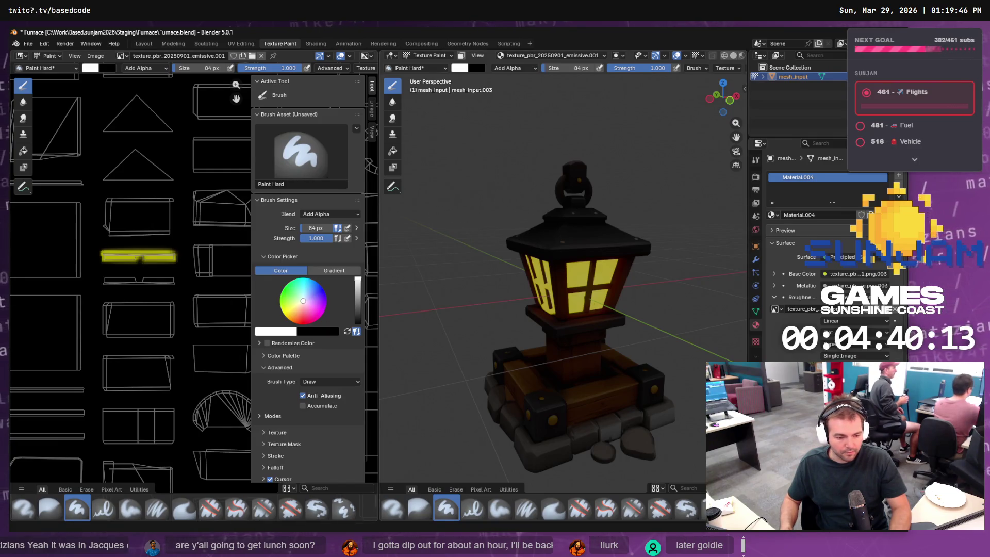
key("alt+Tab")
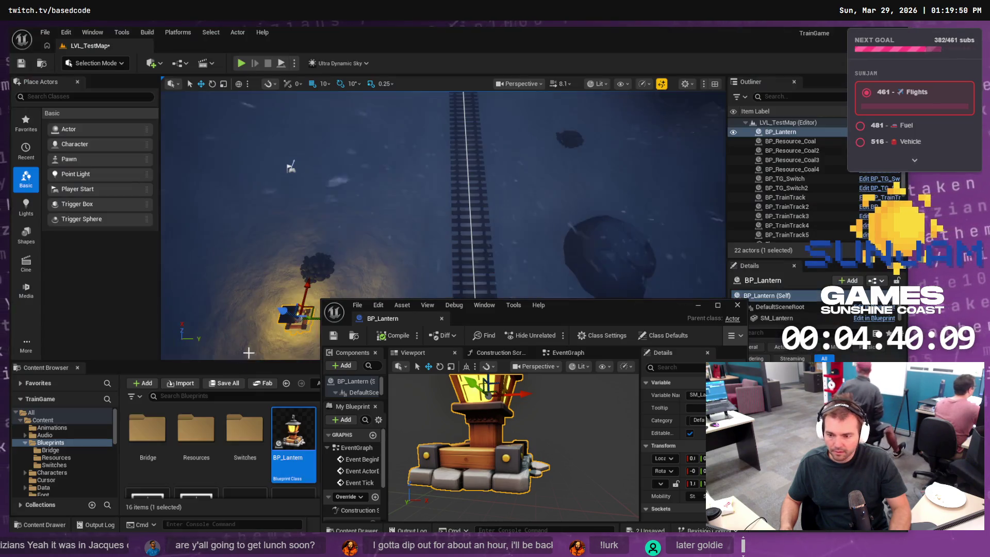
double_click(622, 305)
Add a Point Light component to BP_Lantern
left_click(54, 119)
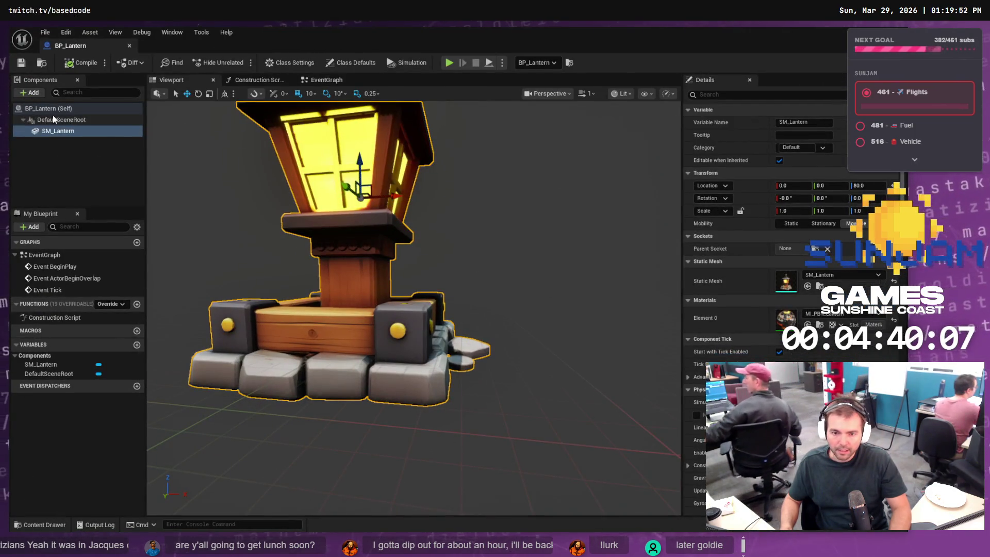
left_click(49, 108)
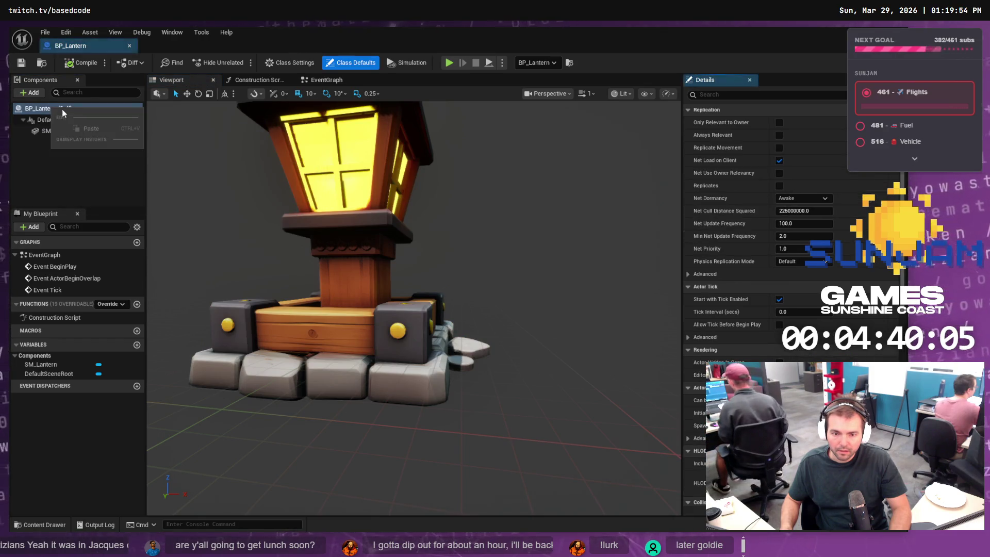
left_click(32, 93)
type("light")
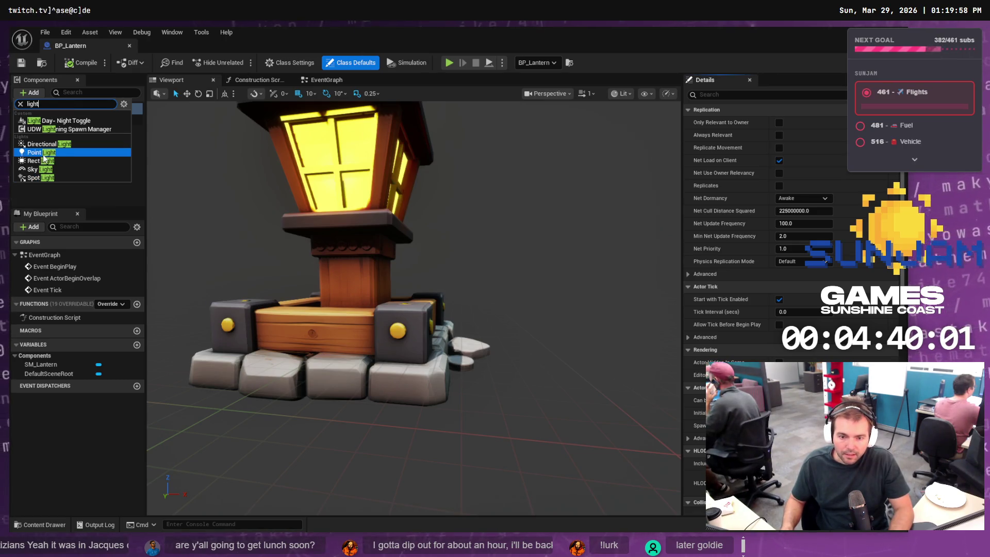
left_click(43, 154)
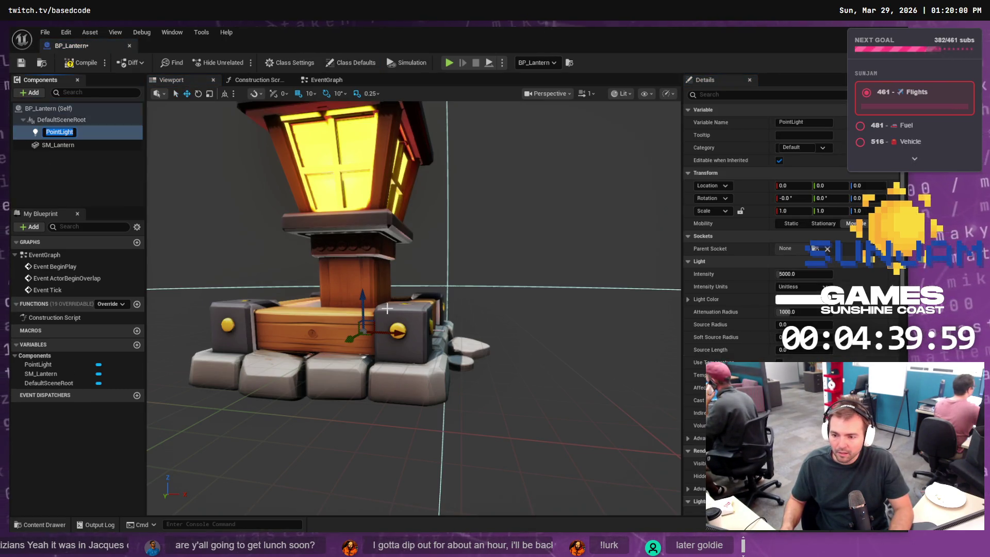
Raise the point light to Location Z 80 inside the lantern's glass top
left_click_drag(365, 299, 360, 145)
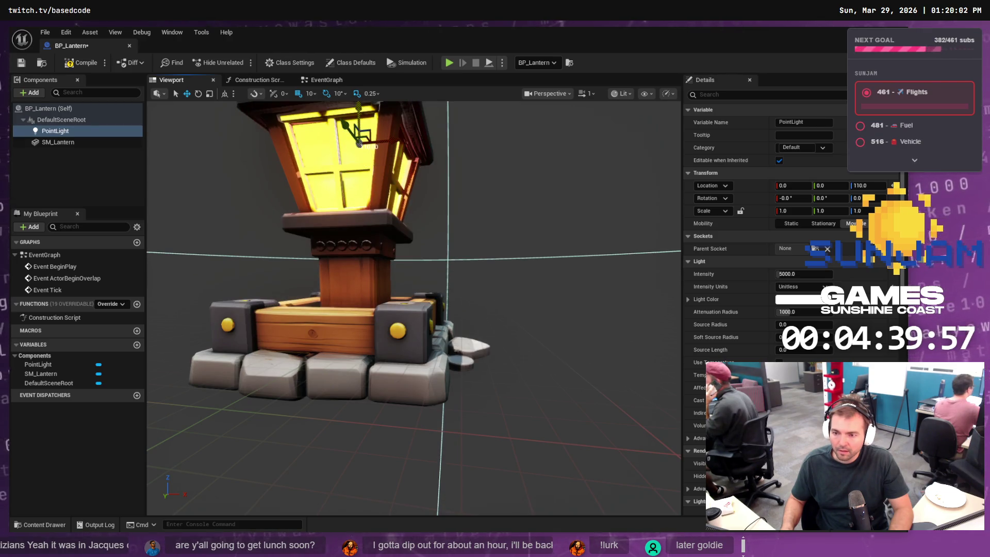
scroll(418, 133, "down", 5)
left_click_drag(417, 133, 412, 177)
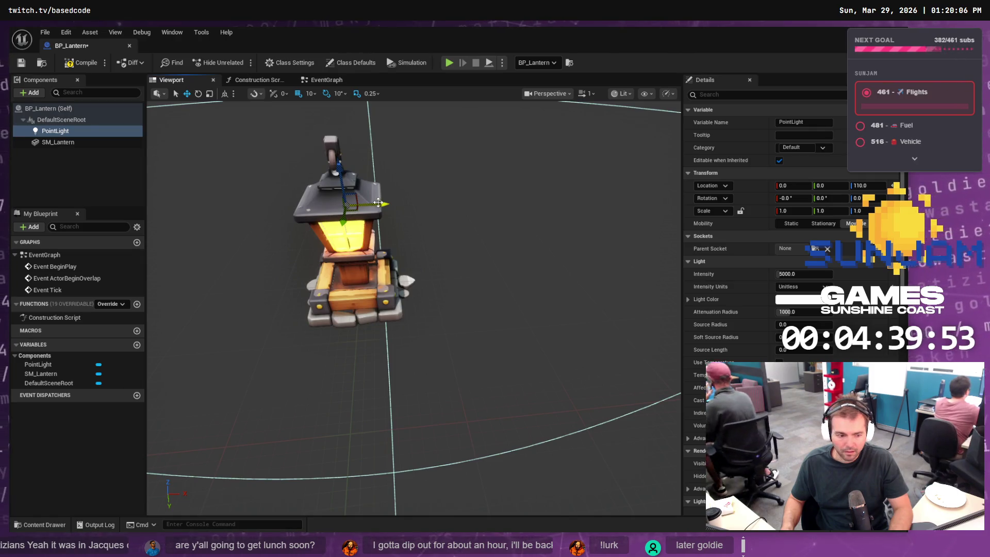
left_click_drag(338, 169, 348, 166)
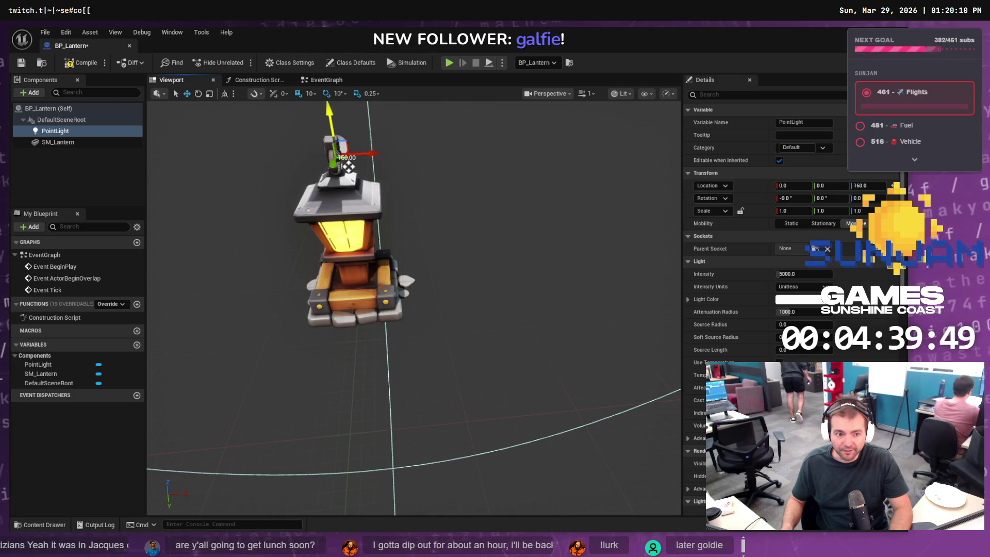
mouse_move(402, 169)
left_mouse_down()
mouse_move(362, 111)
mouse_move(378, 226)
mouse_move(382, 214)
mouse_move(419, 313)
left_mouse_up()
scroll(419, 313, "up", 3)
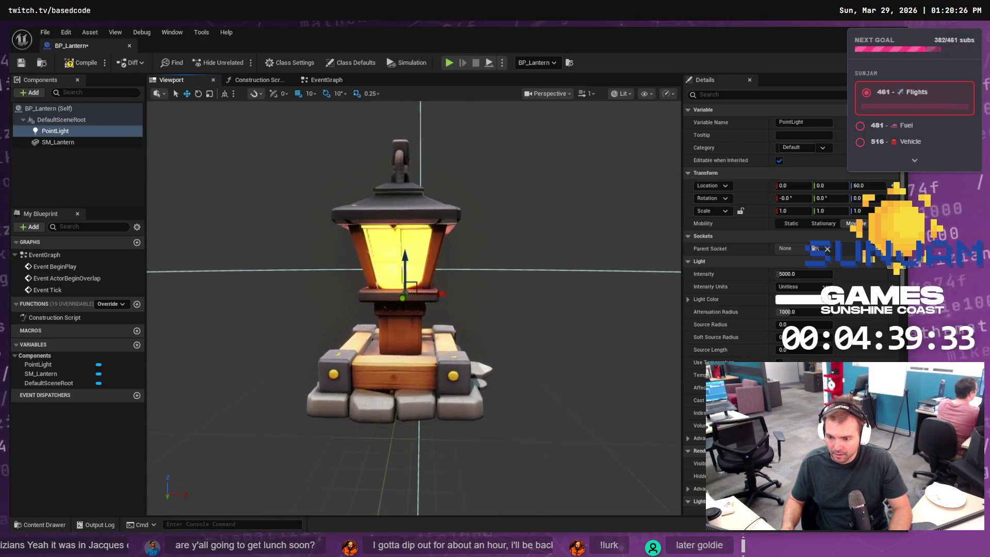
left_click_drag(405, 256, 407, 233)
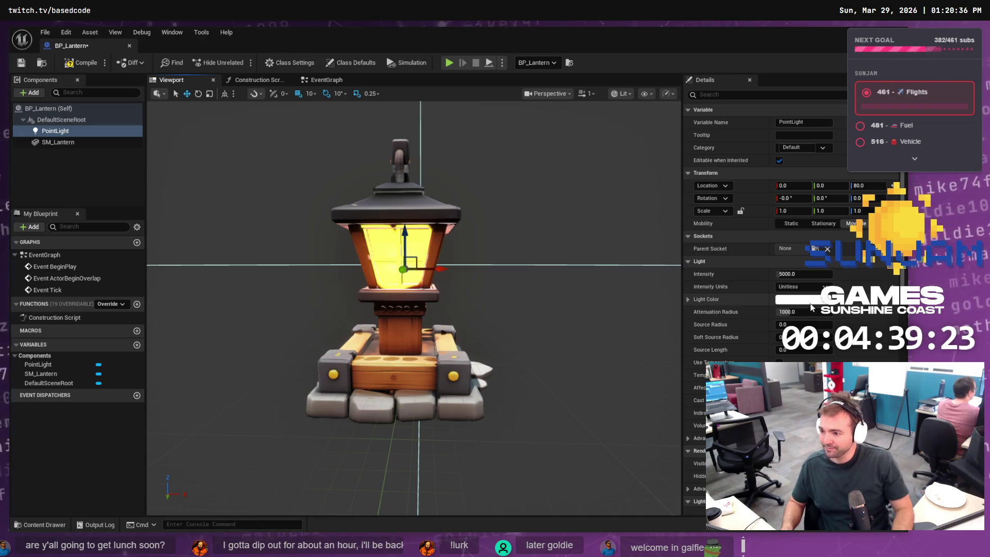
left_click(810, 300)
Change the lantern point light's colour to a warm orange
left_click_drag(679, 359, 673, 360)
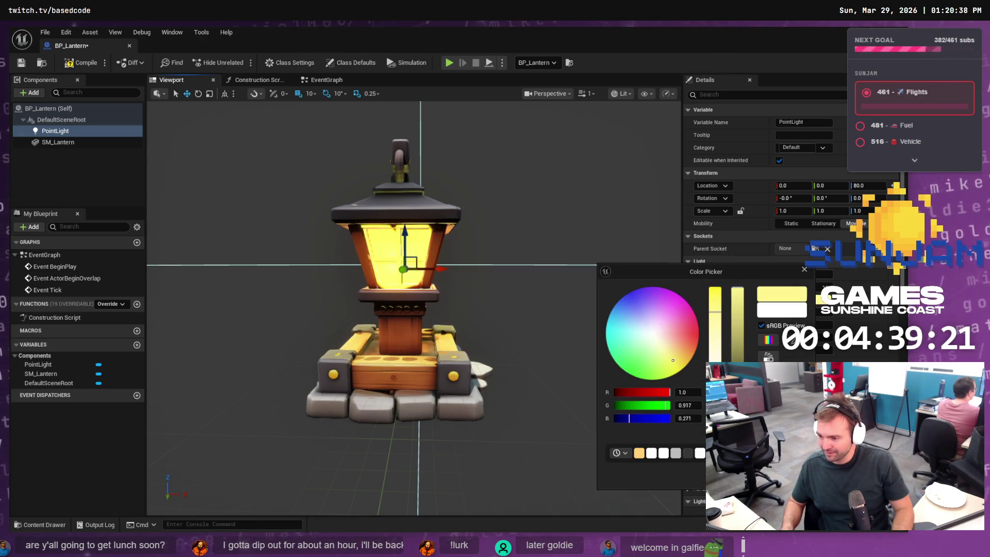
left_click(689, 342)
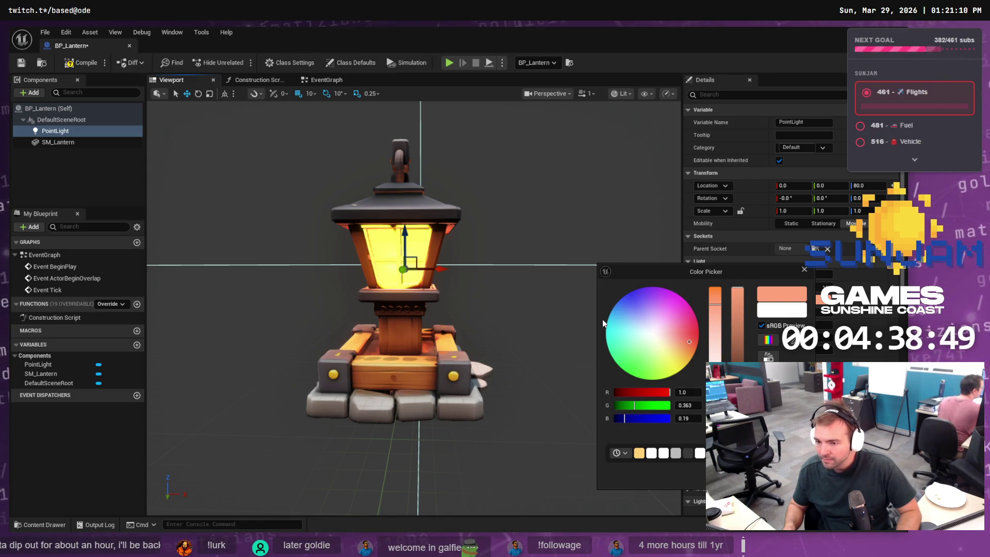
left_click(804, 268)
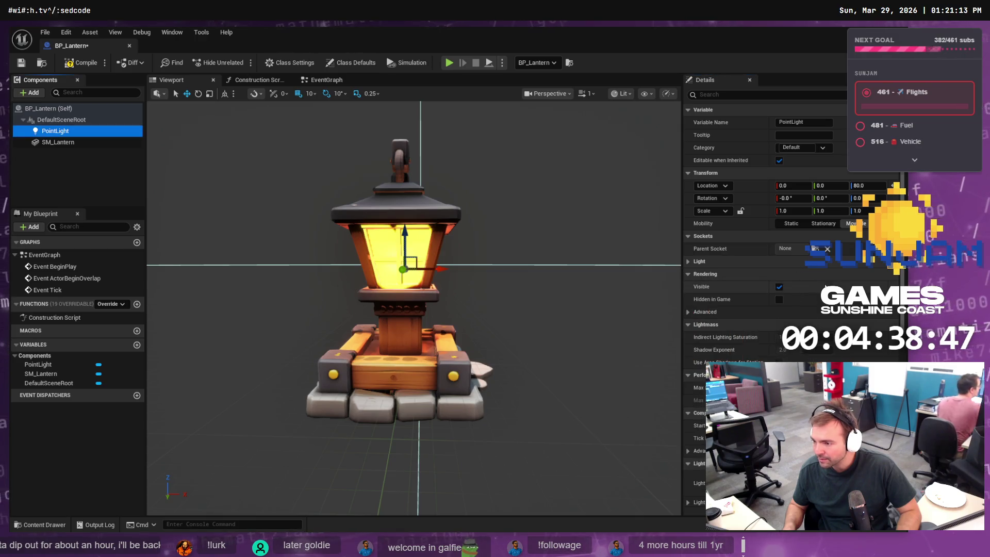
Raise the light intensity to about 24733.8 and the attenuation radius to about 3665.8
left_click(711, 261)
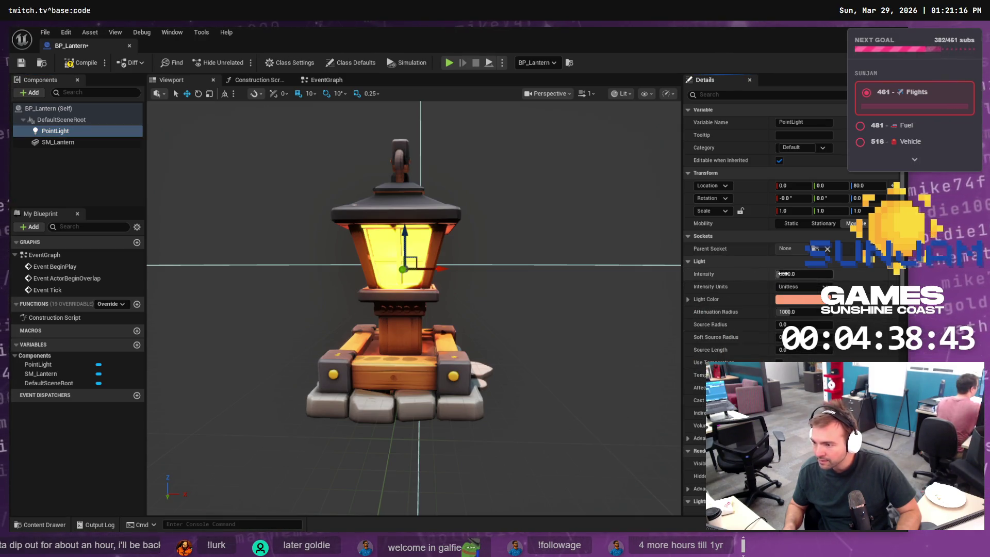
left_click_drag(781, 274, 820, 274)
left_click(803, 274)
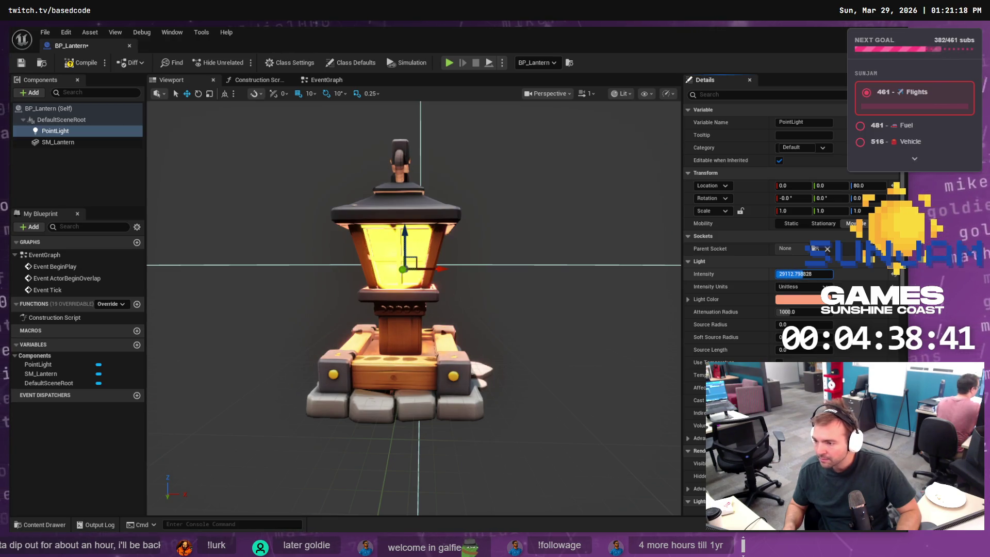
left_click_drag(794, 311, 840, 311)
scroll(595, 262, "down", 5)
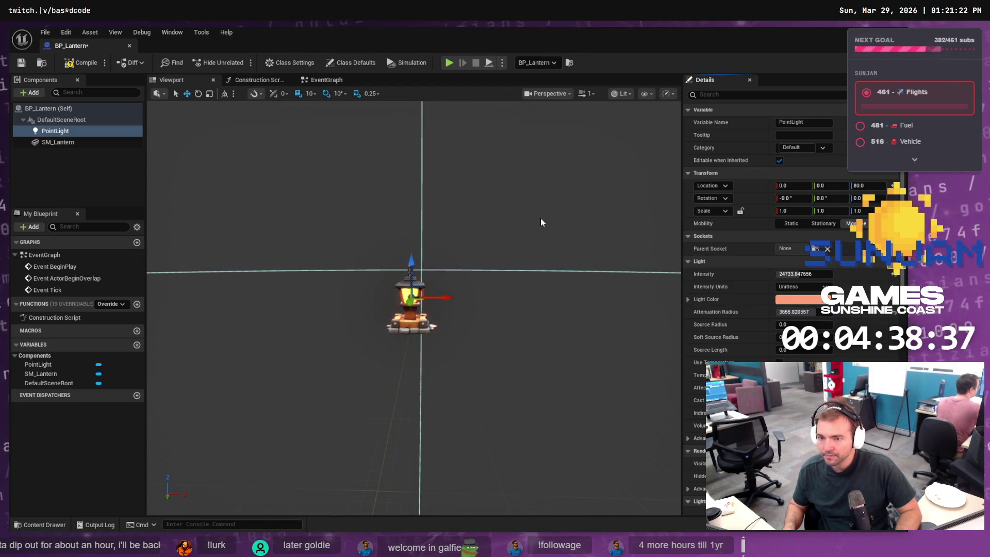
double_click(533, 27)
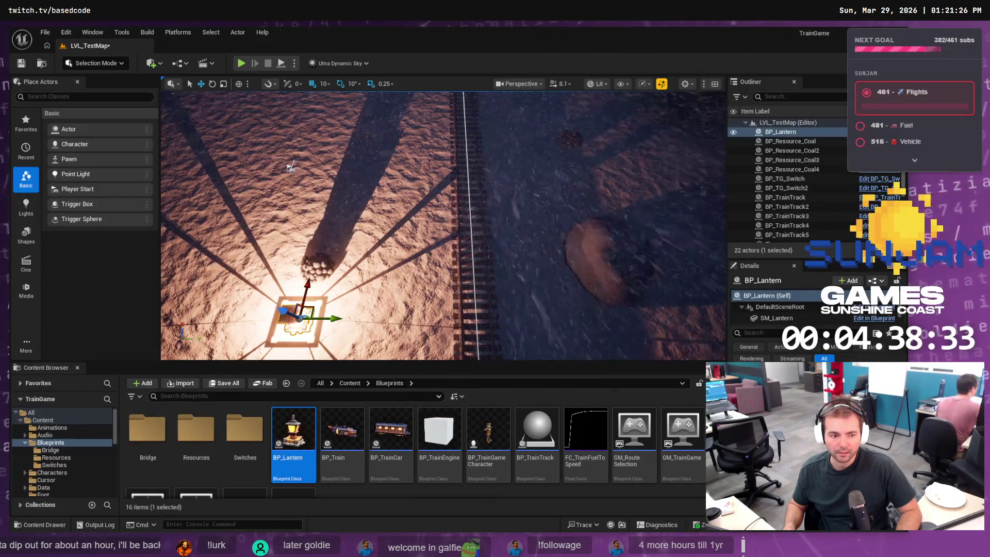
Focus the LVL_TestMap viewport on BP_Lantern to see its orange glow on the snow
key("f")
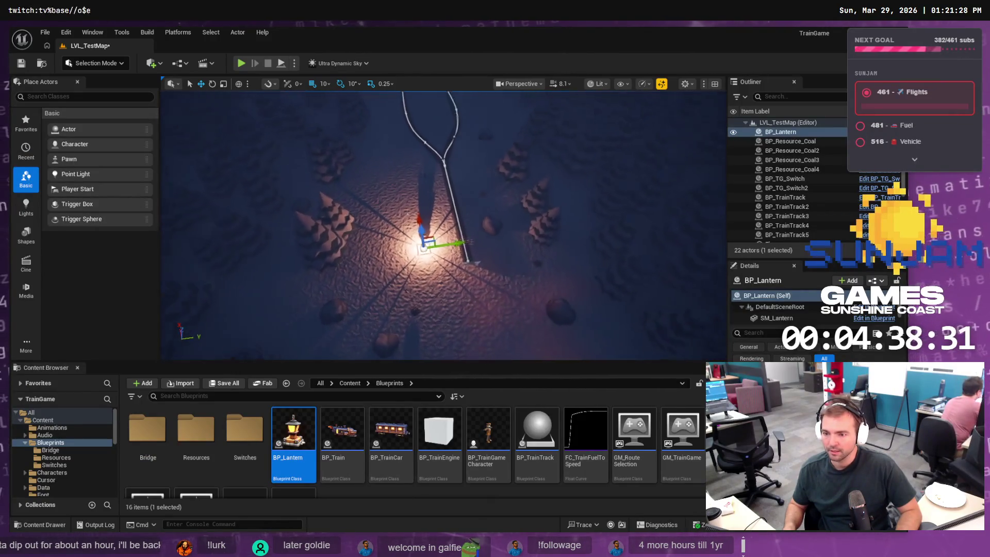